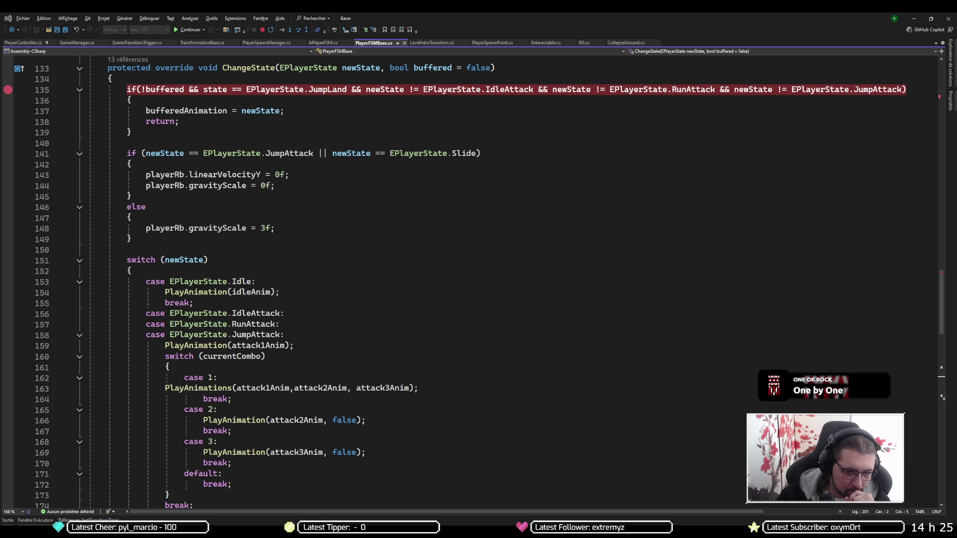
Step: Resume past the line 135 ChangeState breakpoint with F5 and return to the running Unity game
mouse_move(266, 535)
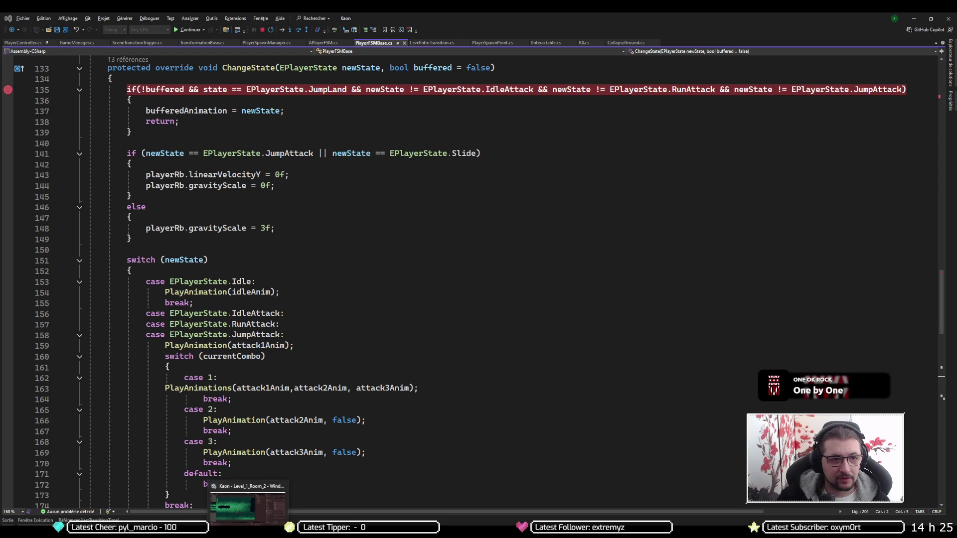
click(348, 364)
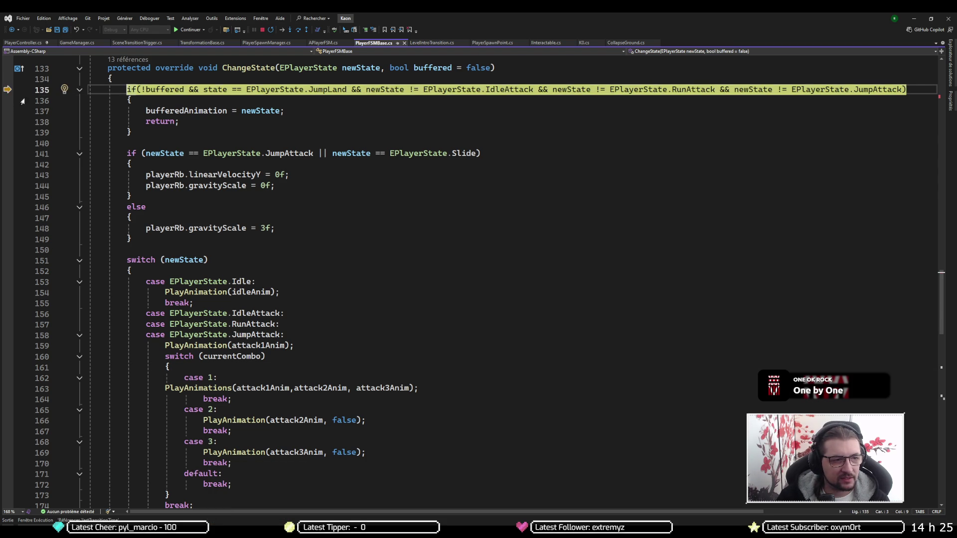
key(F5)
key(alt+Tab)
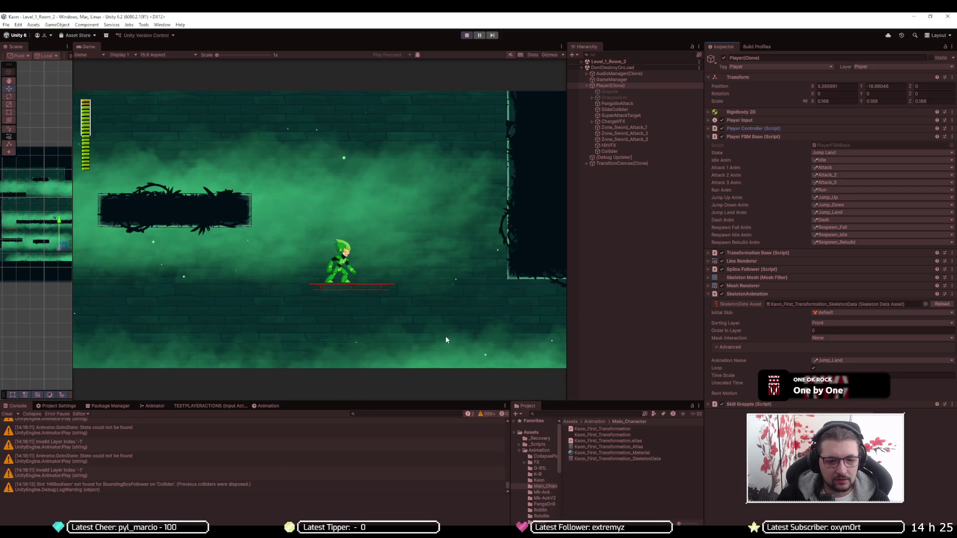
Step: Walk Kaon left from Level_1_Room_2 into Level_1_Room_1, jump onto the ledge, then turn left and right
key(a)
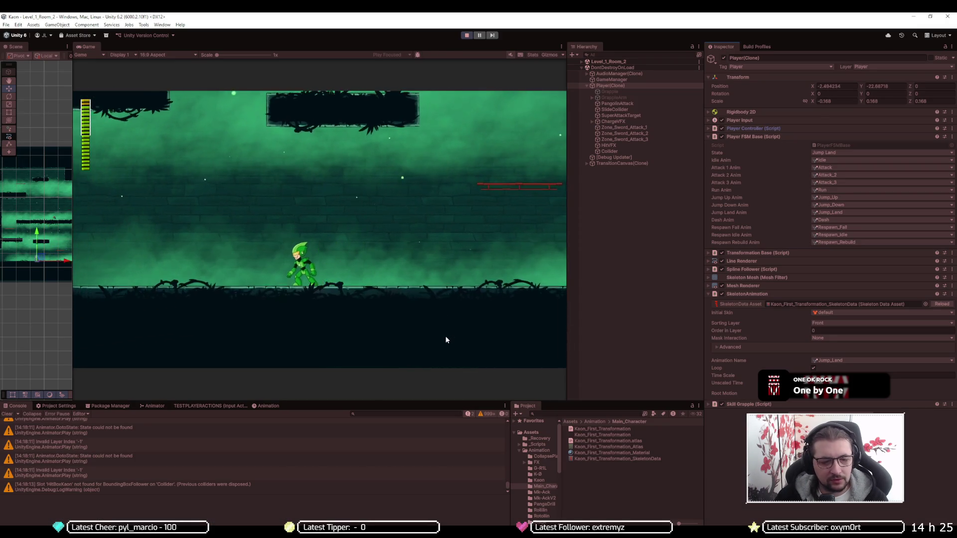
key(a)
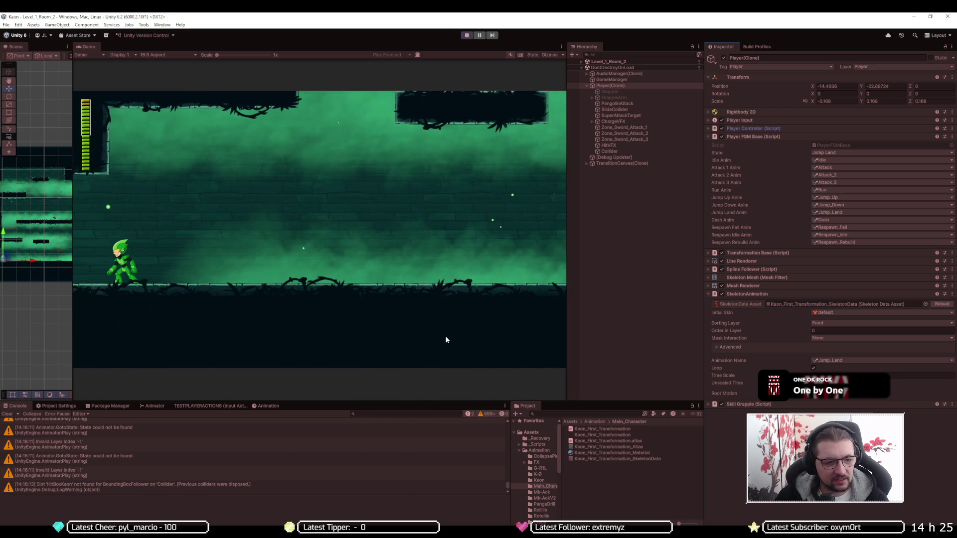
key(a)
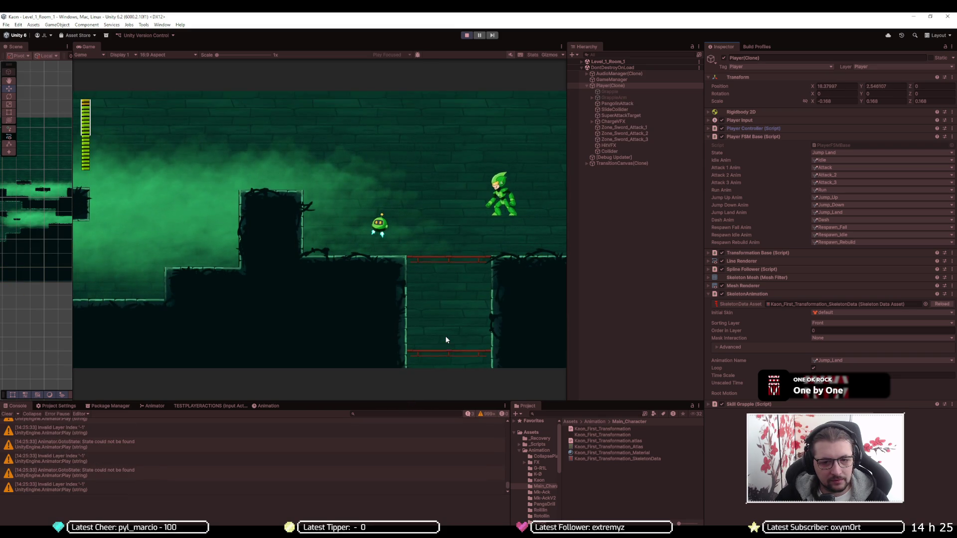
key(d)
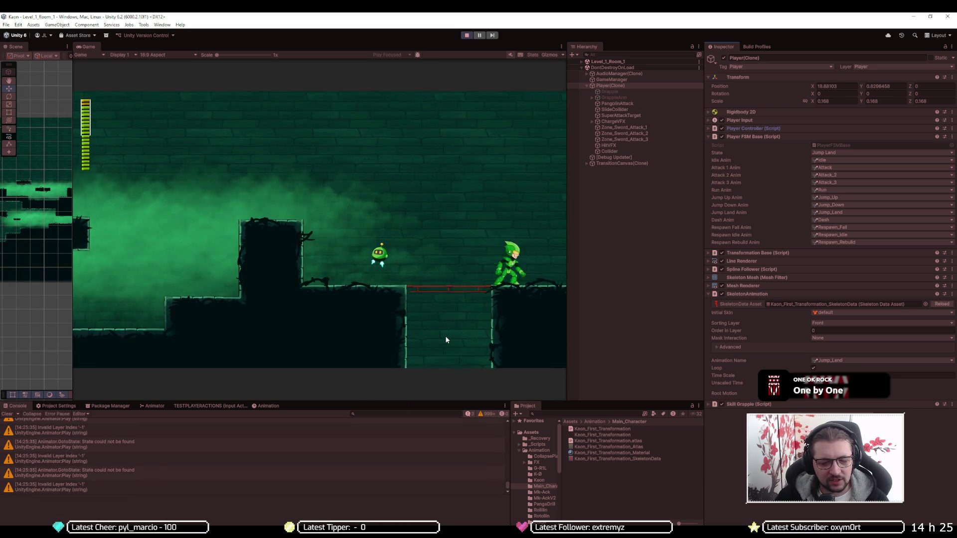
key(a)
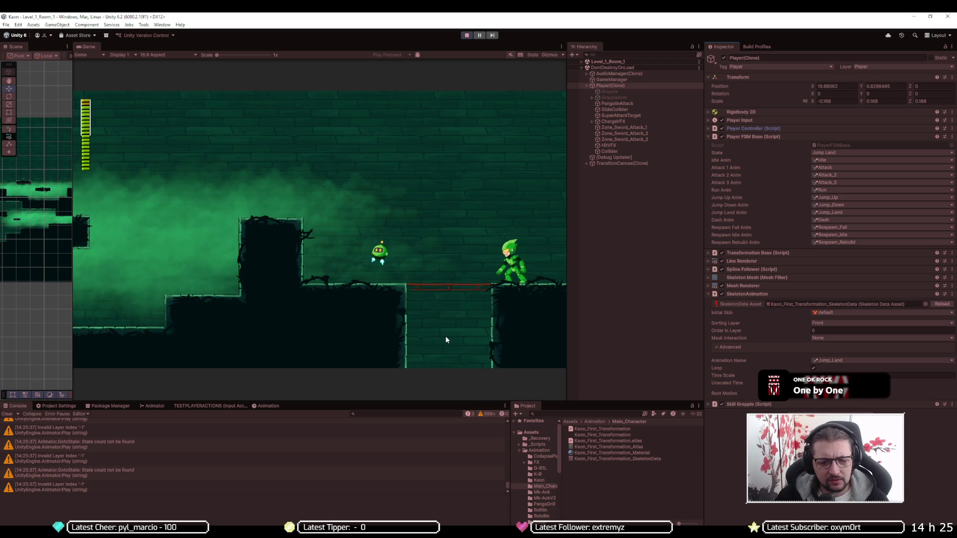
key(d)
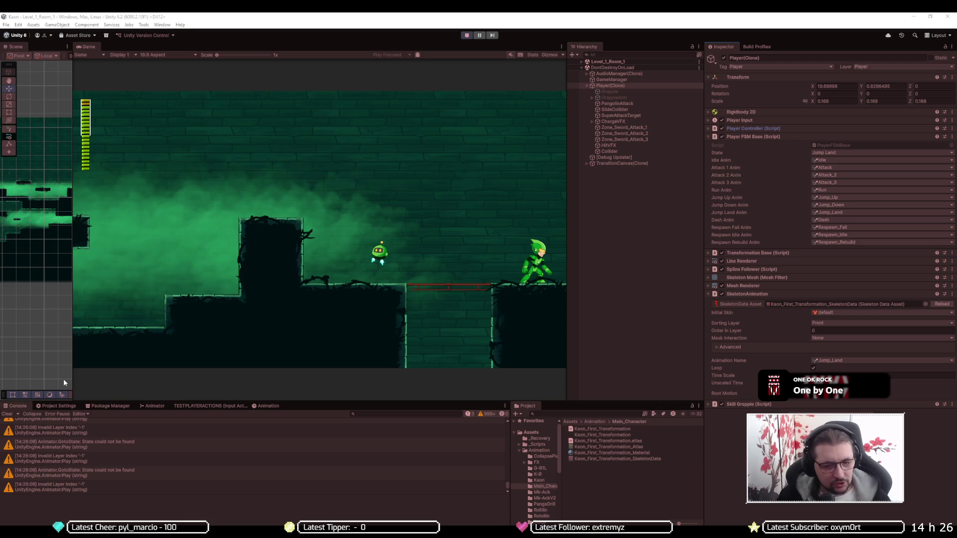
Step: Restart play mode and walk the player back and forth on the Level_1_Room_1 ledge beside the bot
click(465, 36)
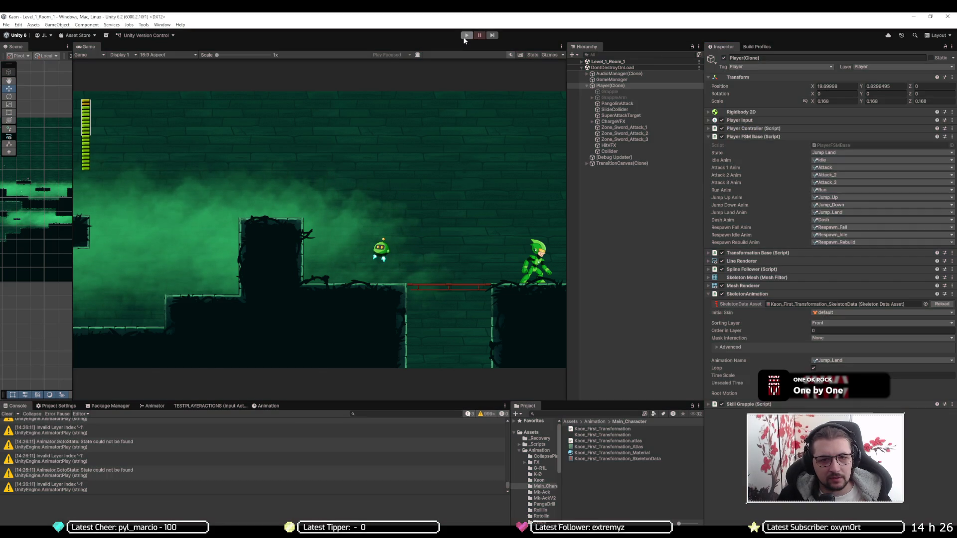
click(465, 36)
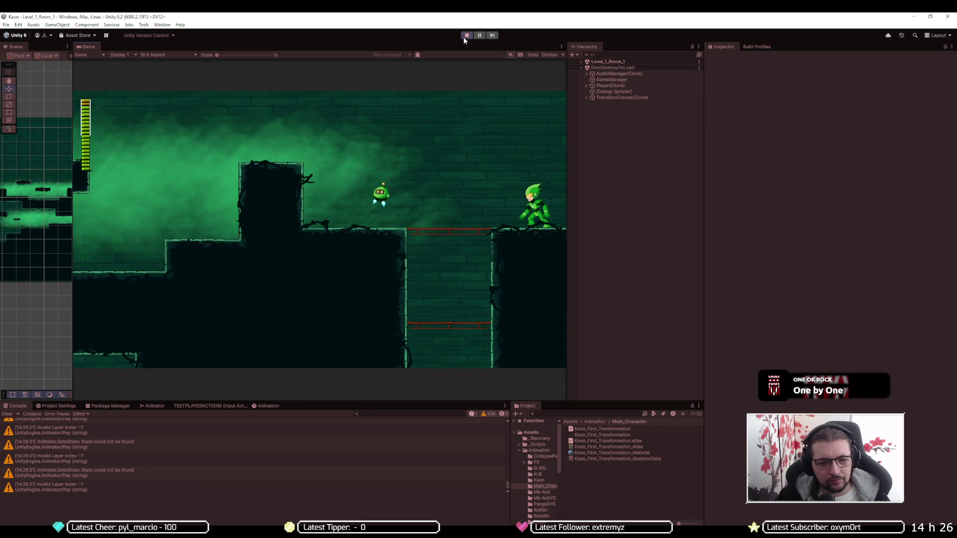
key(a)
key(d)
key(a)
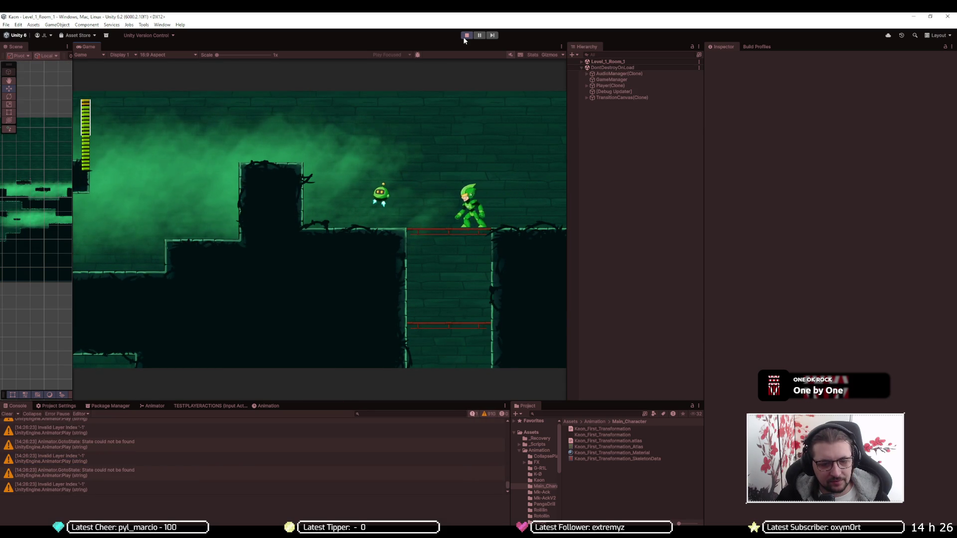
key(a)
key(d)
key(a)
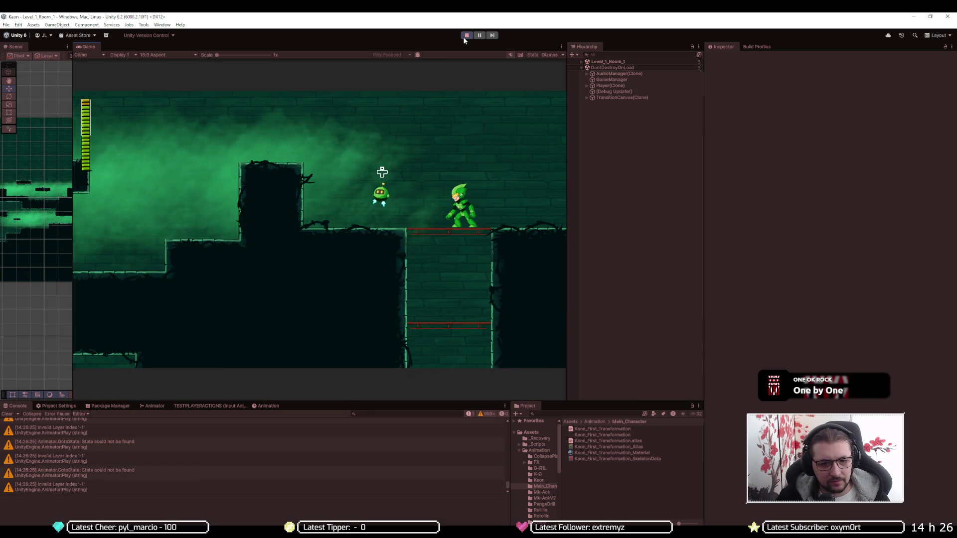
key(d)
key(a)
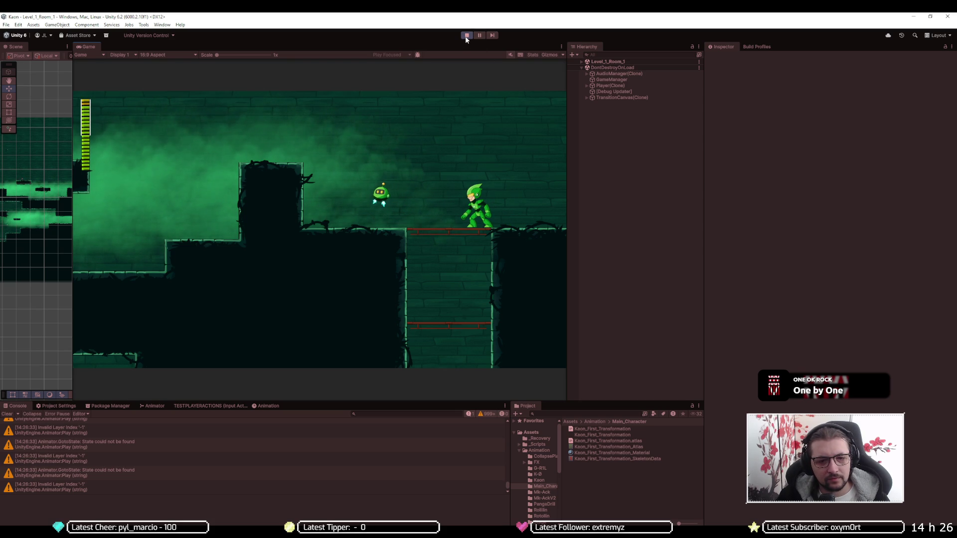
Step: Review the PlayerController.cs diff under GitHub Desktop's Changes, then minimize GitHub Desktop
click(211, 523)
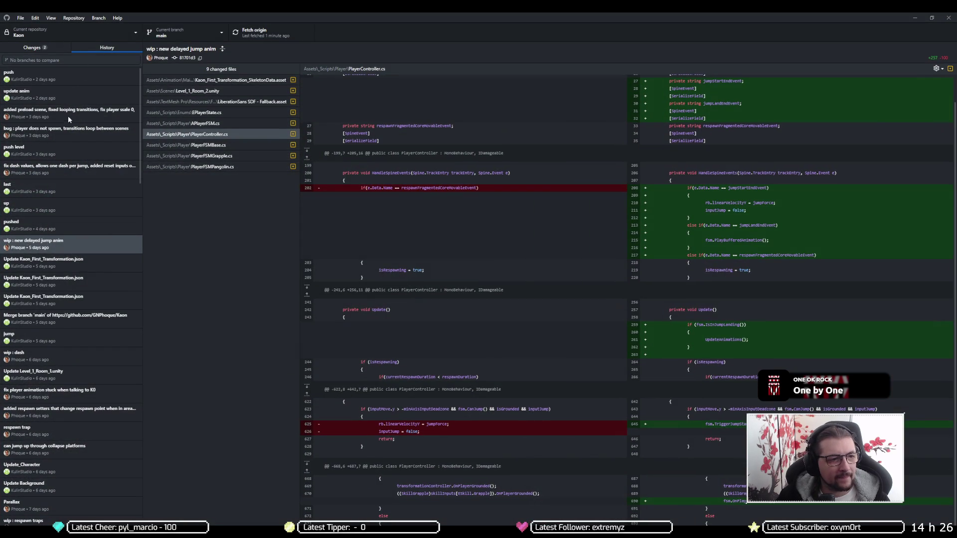
click(49, 46)
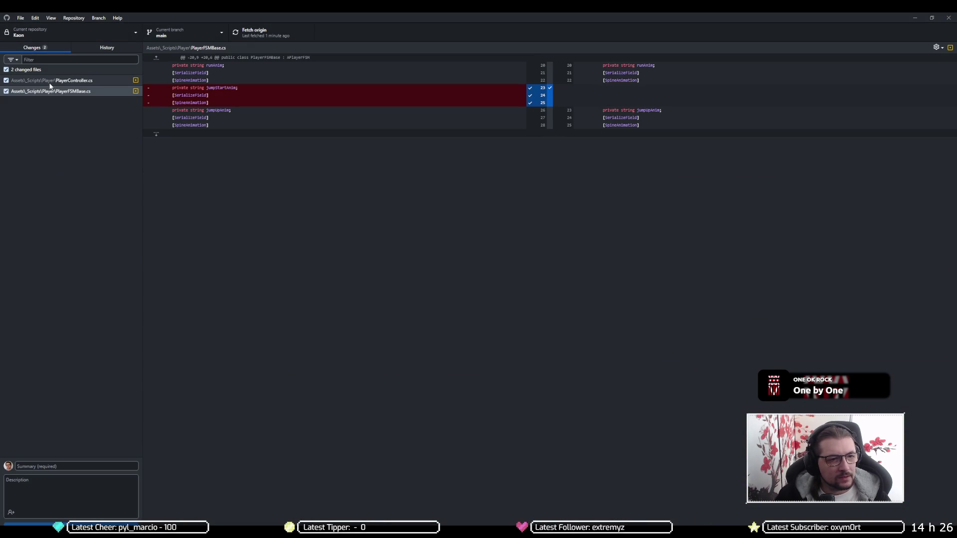
click(53, 84)
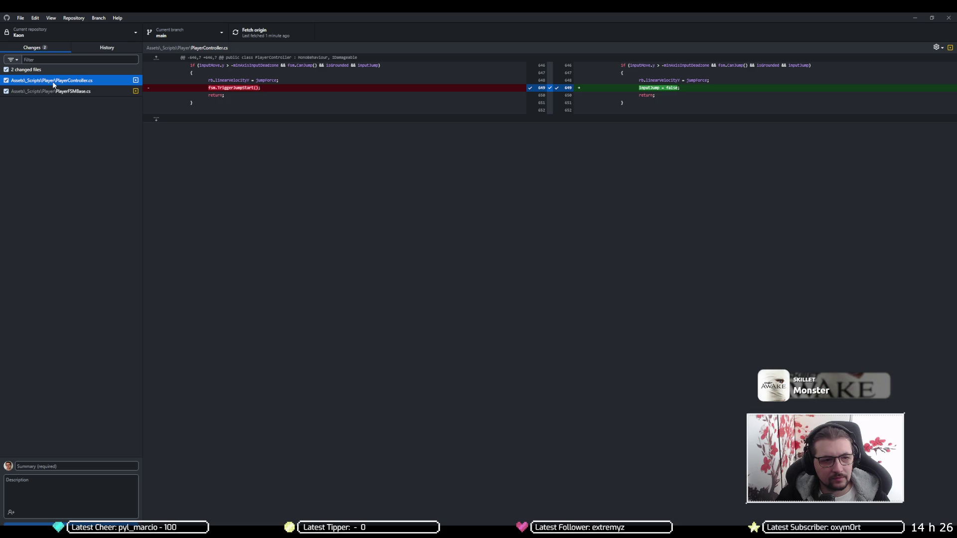
click(915, 17)
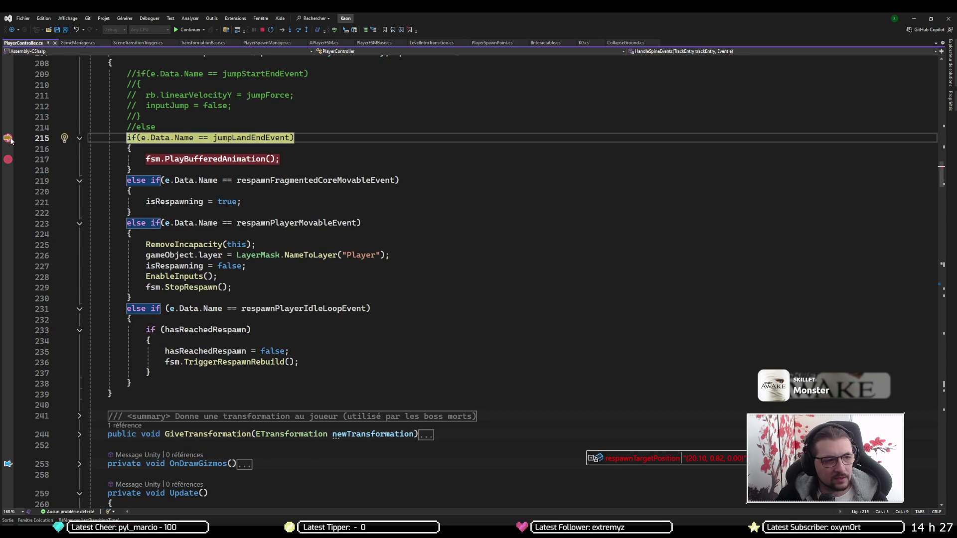
Step: Delete the line 217 breakpoint in PlayerController.cs and continue execution with F5
click(7, 160)
key(F5)
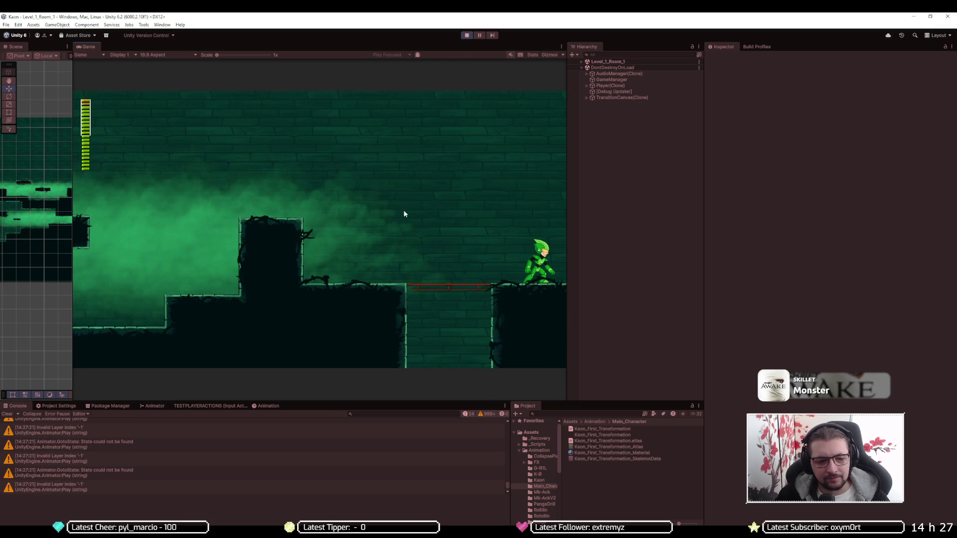
mouse_move(265, 532)
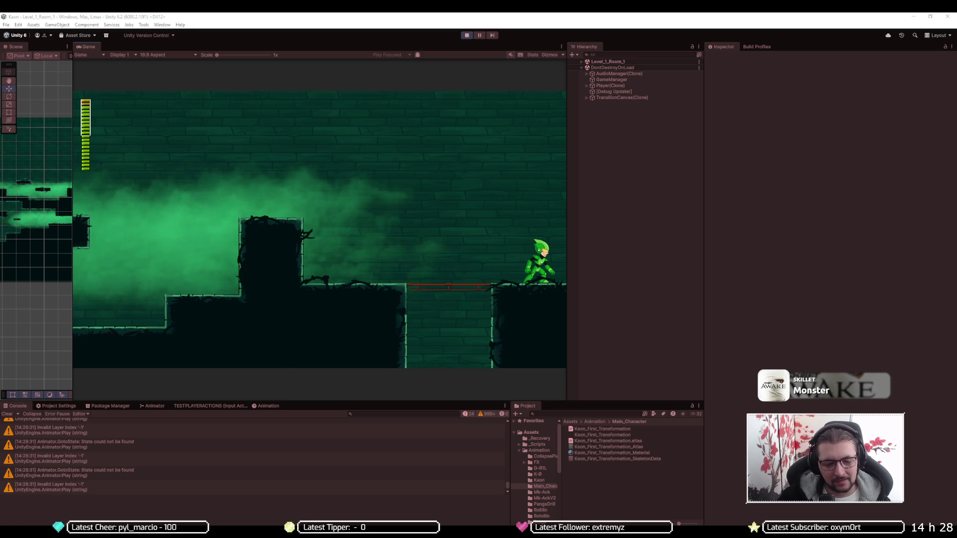
key(alt+Tab)
scroll(186, 211, down, 8)
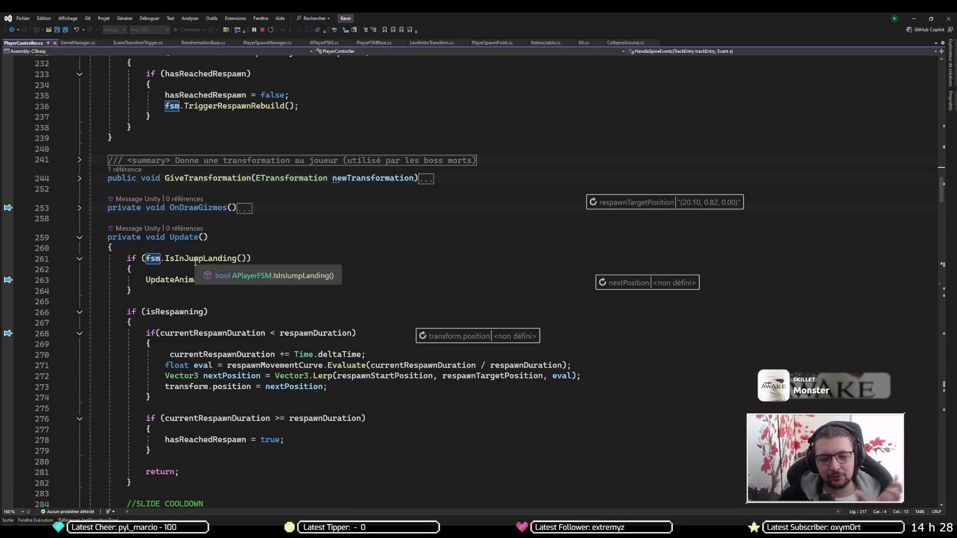
scroll(195, 261, down, 7)
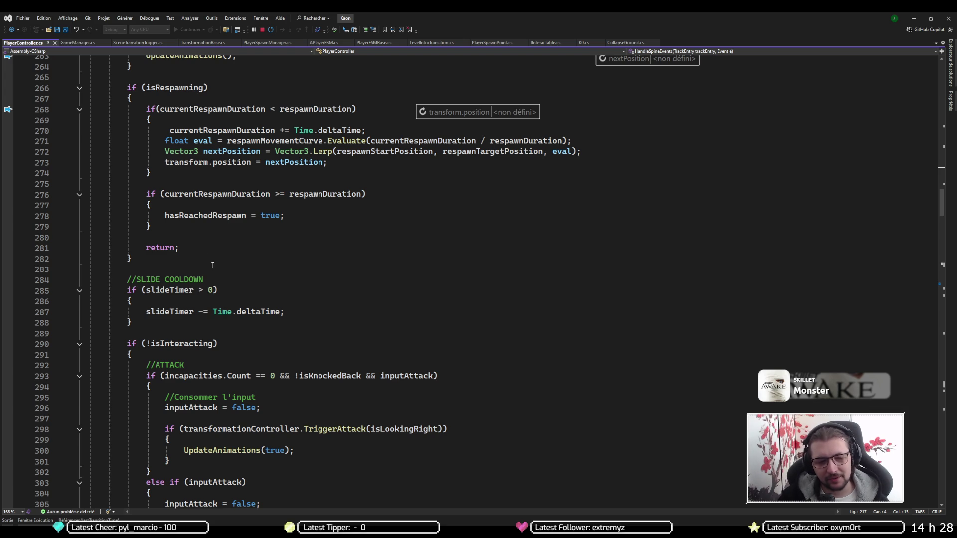
click(914, 18)
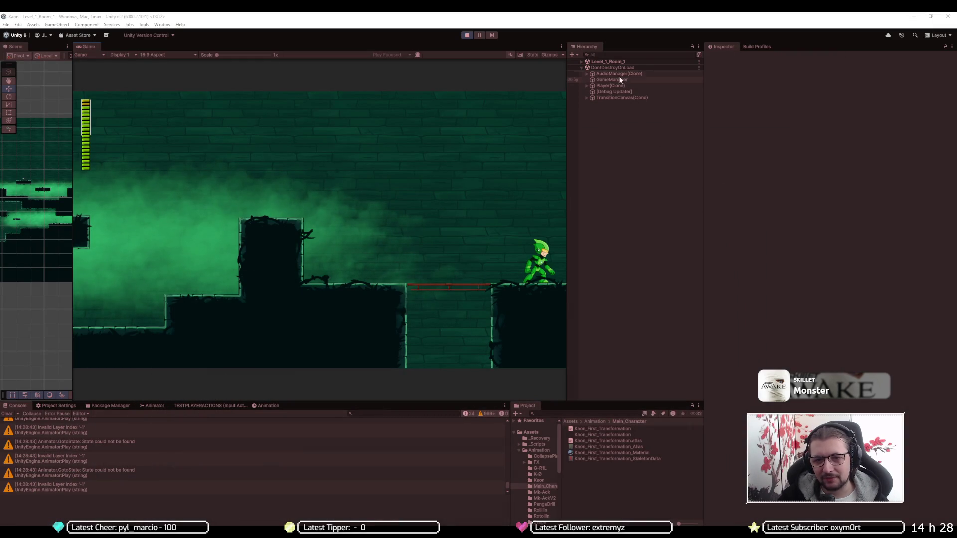
Step: Select Player(Clone) in the Inspector and jump three times, checking the state reads Jump Land after landing
click(584, 87)
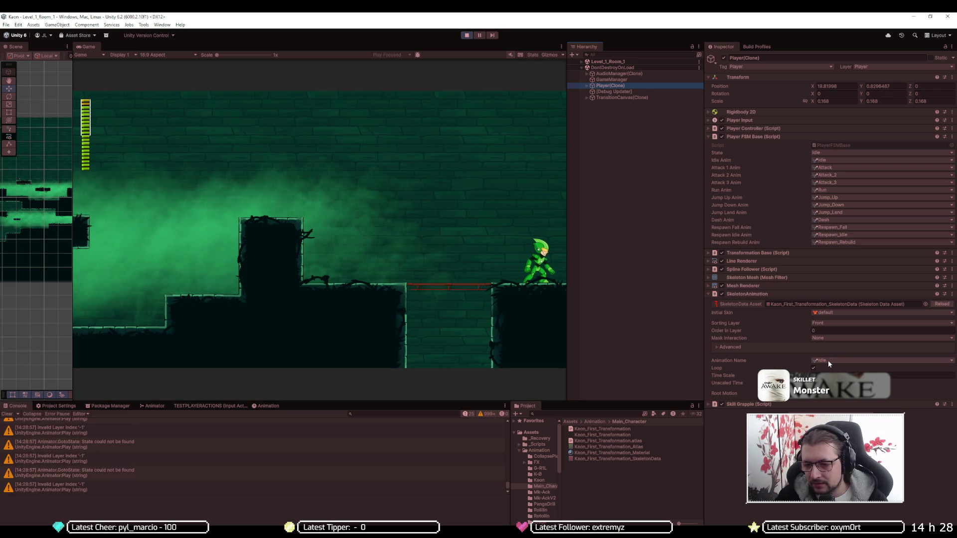
key(space)
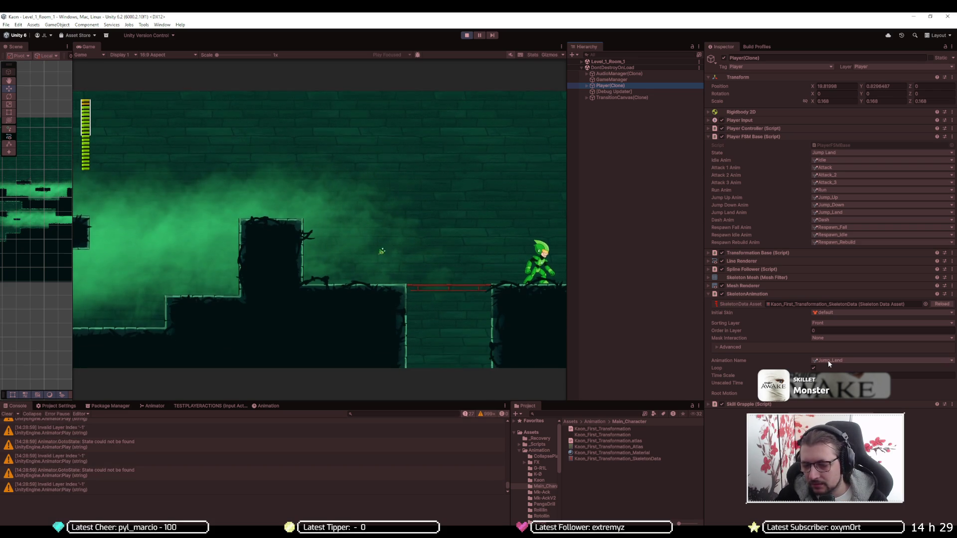
key(space)
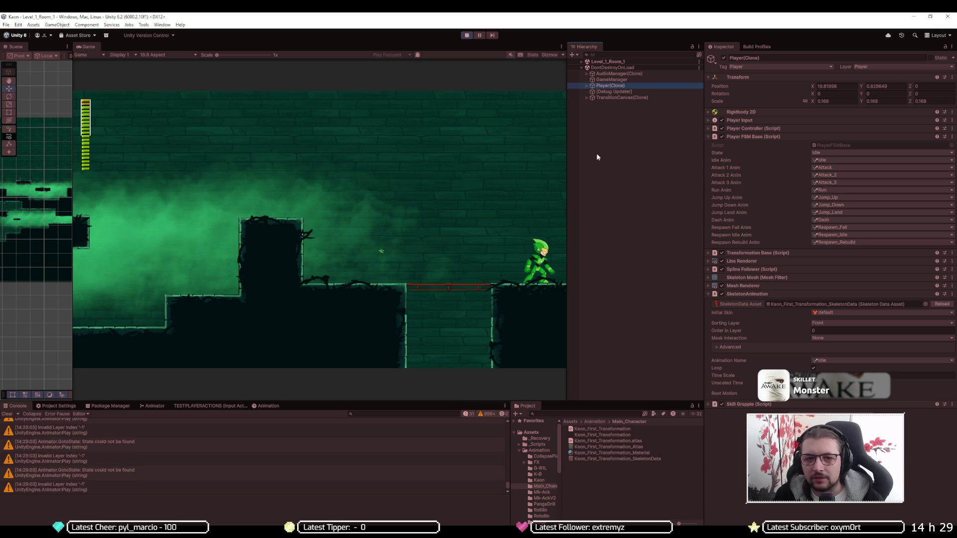
key(space)
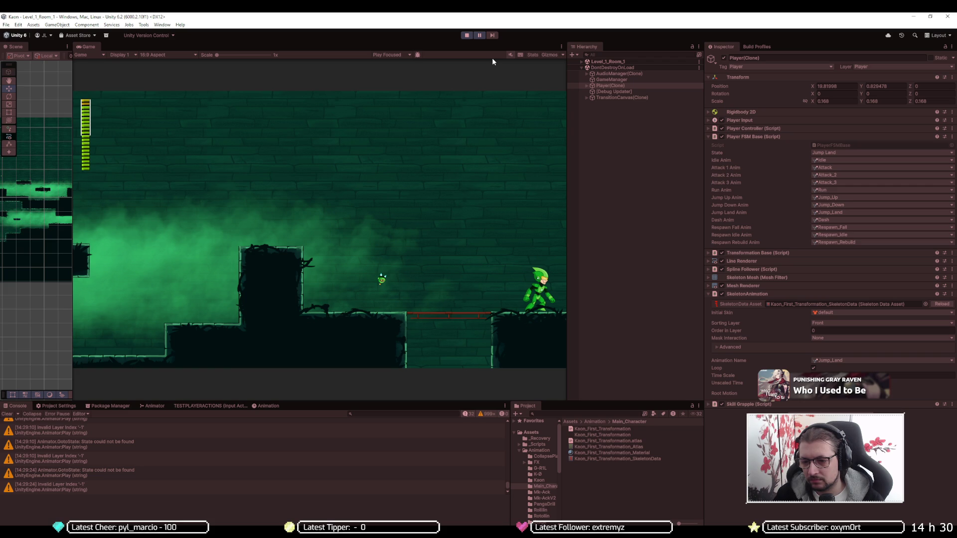
Step: Stop the game to return to PreloadScene with Level_1_Room_2 in the Hierarchy
click(465, 35)
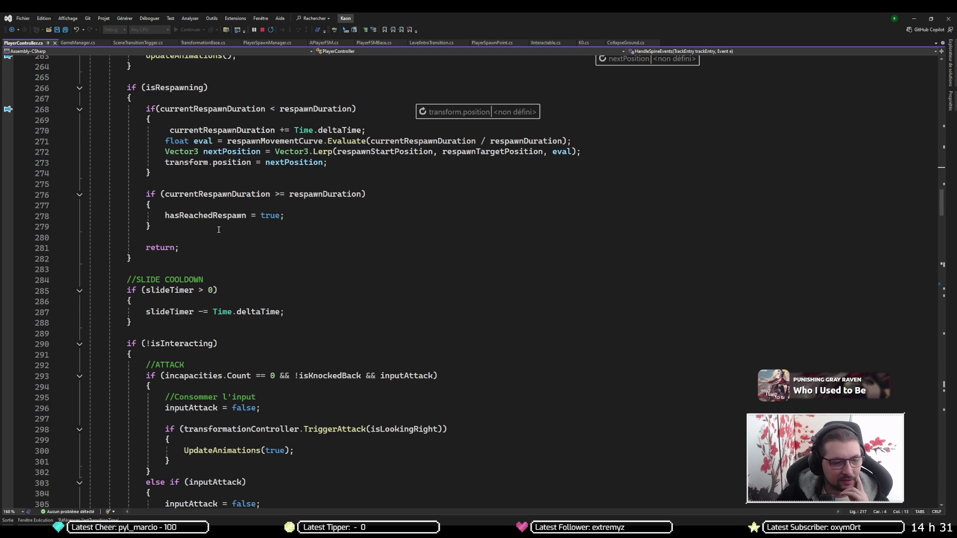
Step: Scroll PlayerController.cs to the Update method calling UpdateAnimations during fsm.IsInJumpLanding()
scroll(218, 229, down, 15)
scroll(217, 240, up, 20)
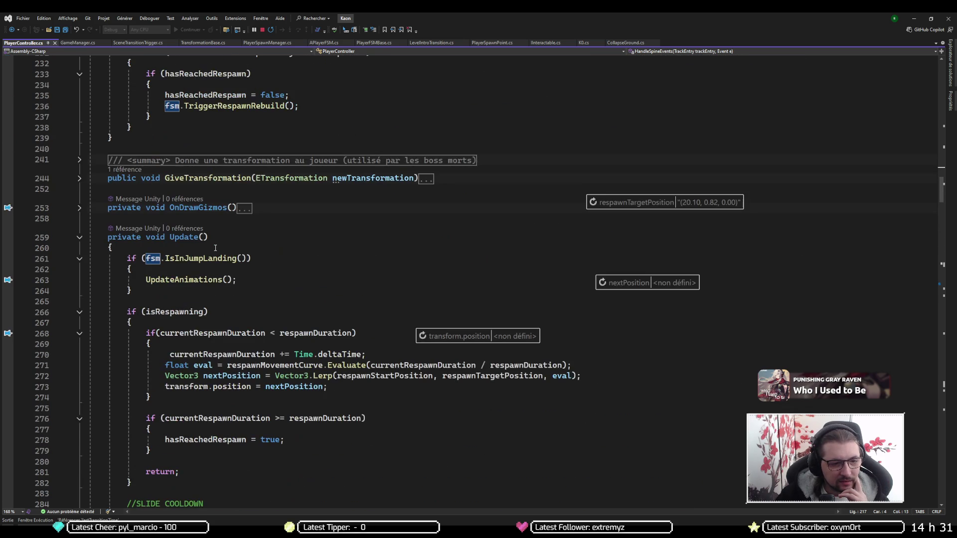
Step: Fold the Update method and scroll down to the Jump code
click(85, 238)
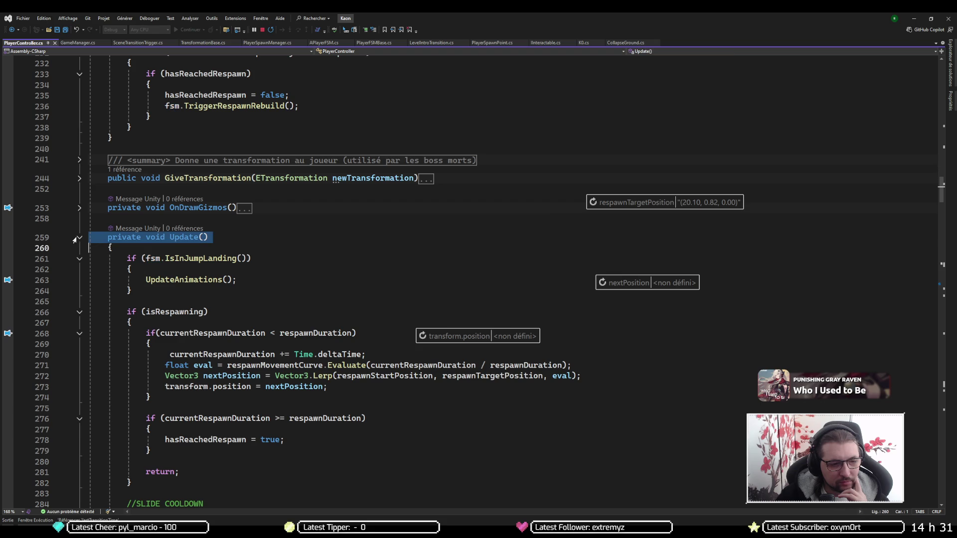
click(79, 237)
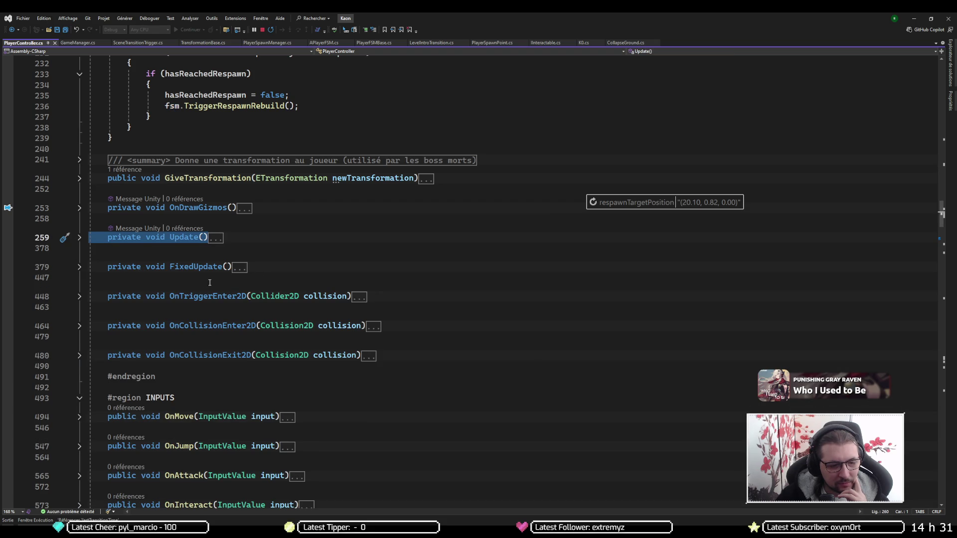
scroll(210, 283, down, 3)
scroll(168, 309, down, 10)
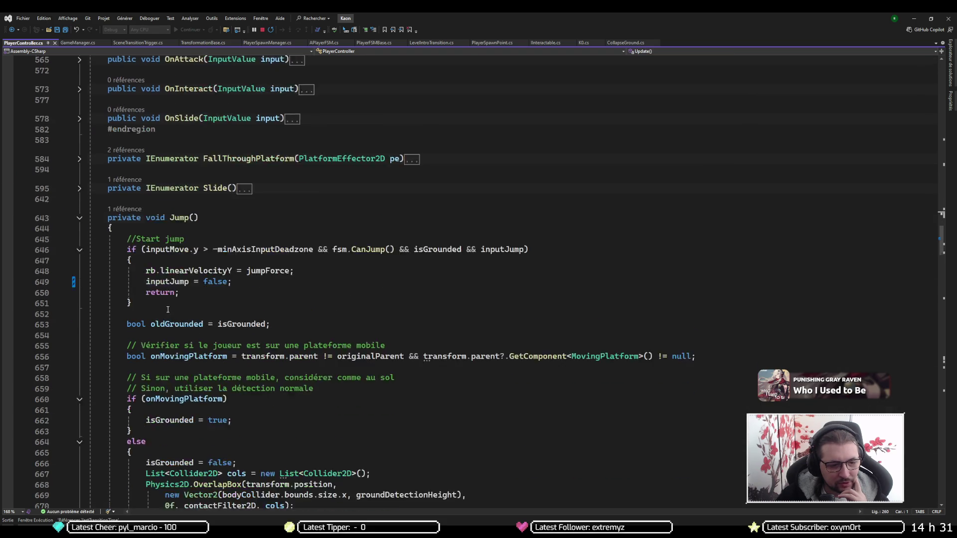
scroll(168, 309, down, 1)
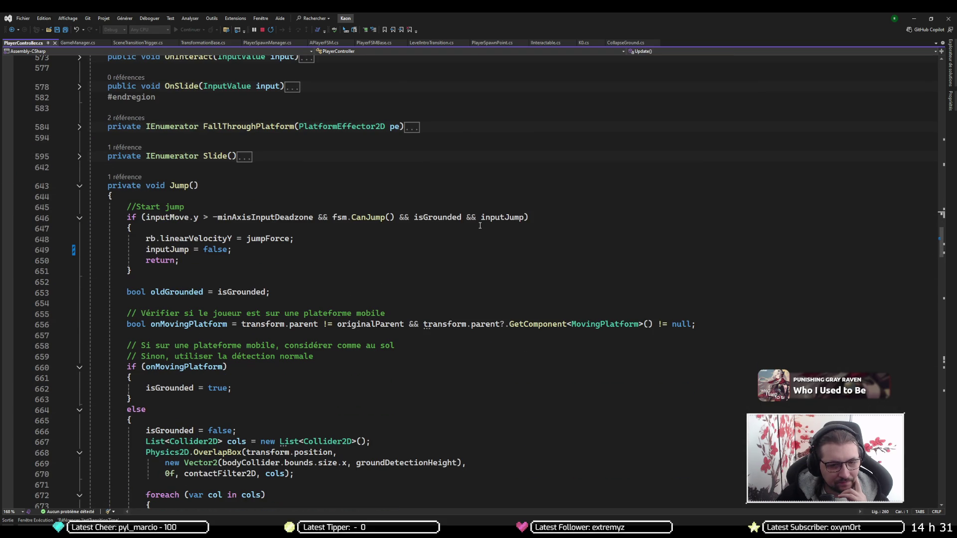
scroll(520, 231, down, 6)
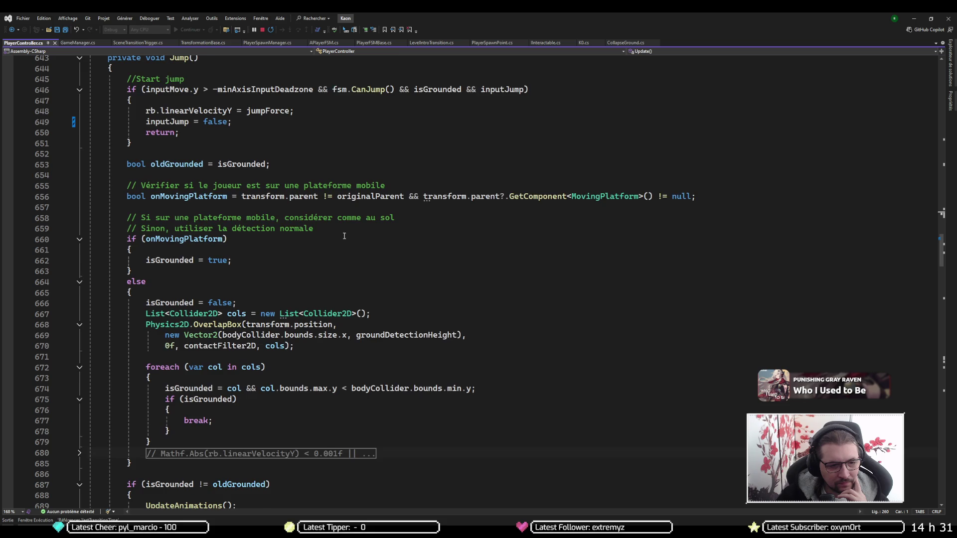
Step: Highlight every use of isGrounded, starting from the isGrounded = false line
click(245, 239)
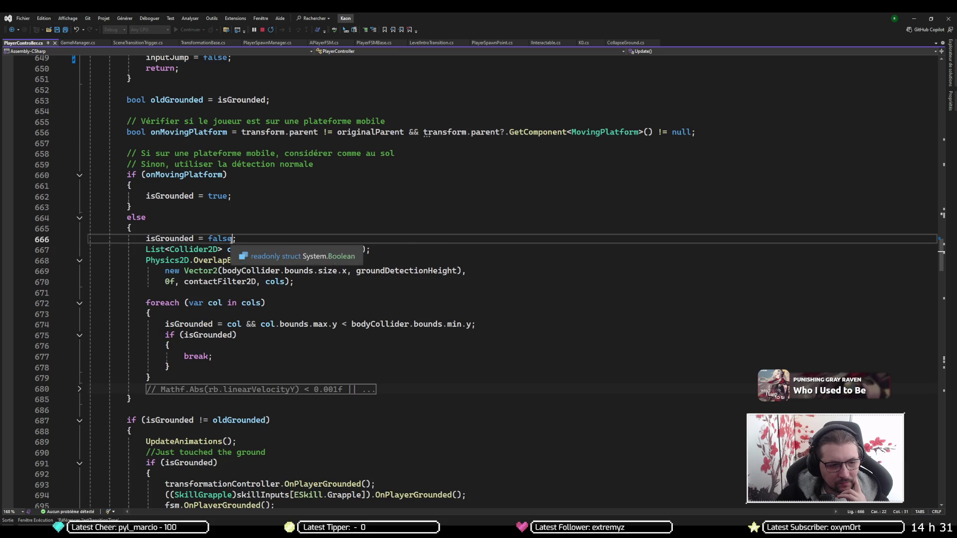
scroll(285, 214, down, 2)
scroll(231, 109, down, 2)
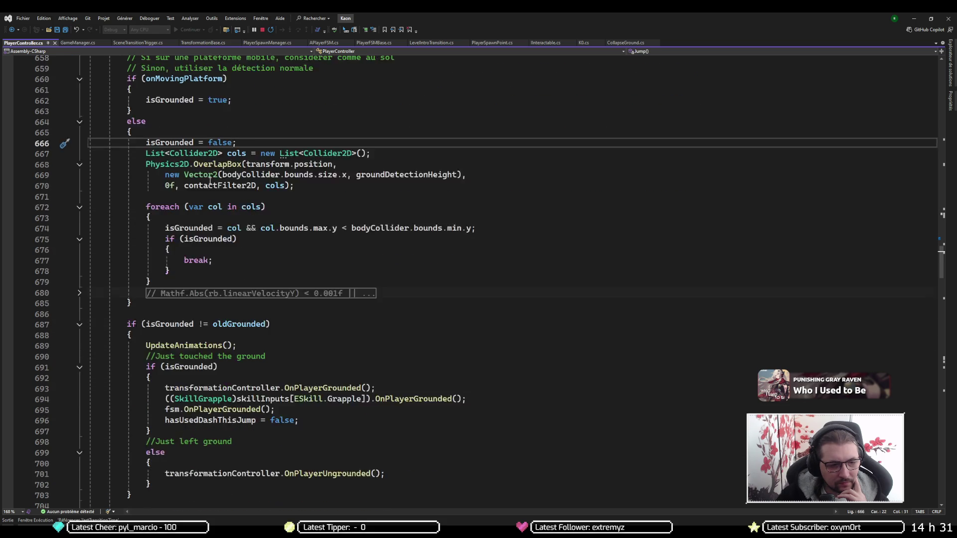
mouse_move(247, 128)
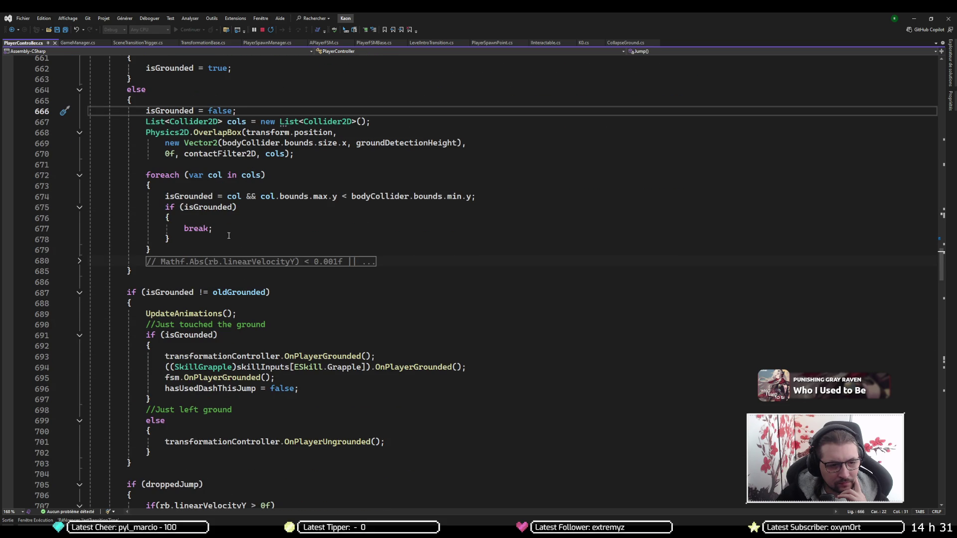
click(163, 293)
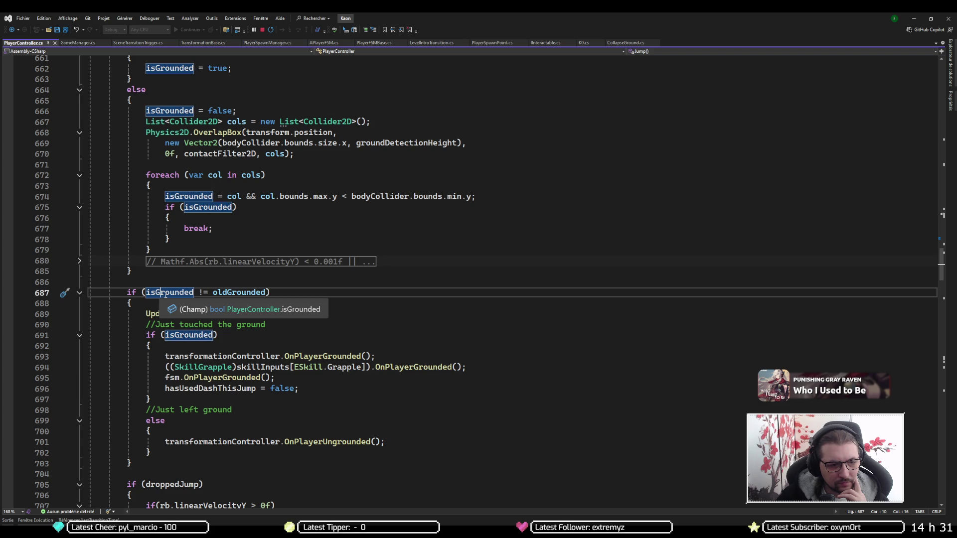
scroll(207, 238, up, 7)
scroll(207, 237, down, 10)
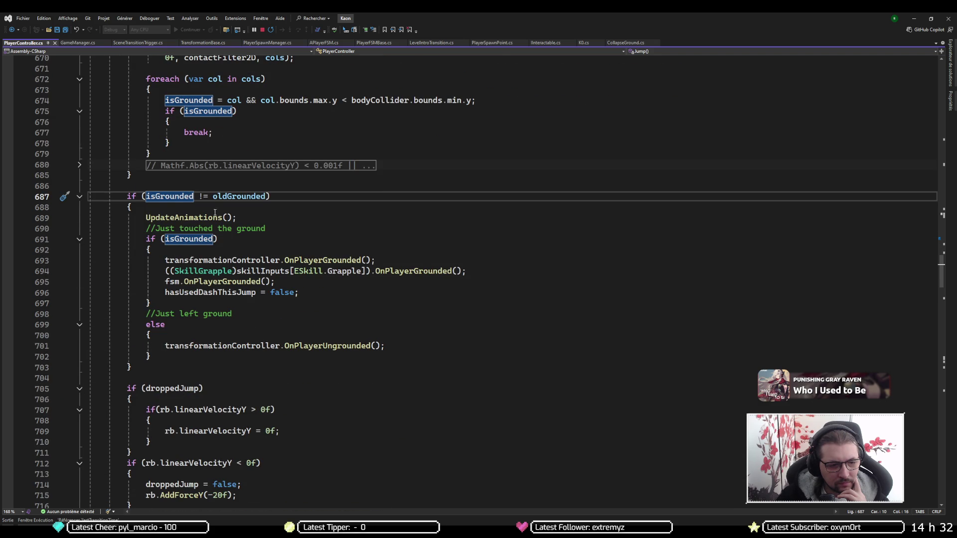
Step: Inspect the line 687 isGrounded check, the line 689 UpdateAnimations call, and the fsm OnPlayerGrounded call
click(211, 229)
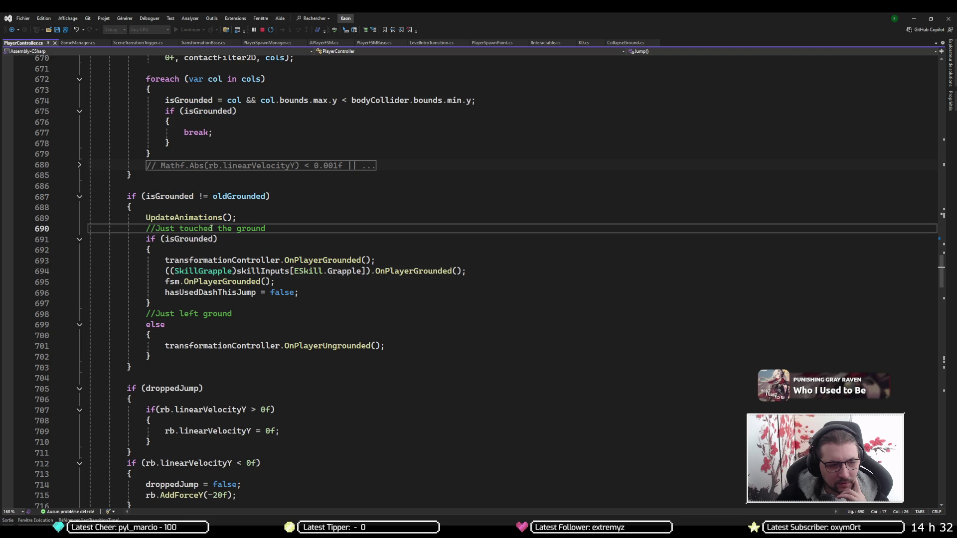
click(209, 218)
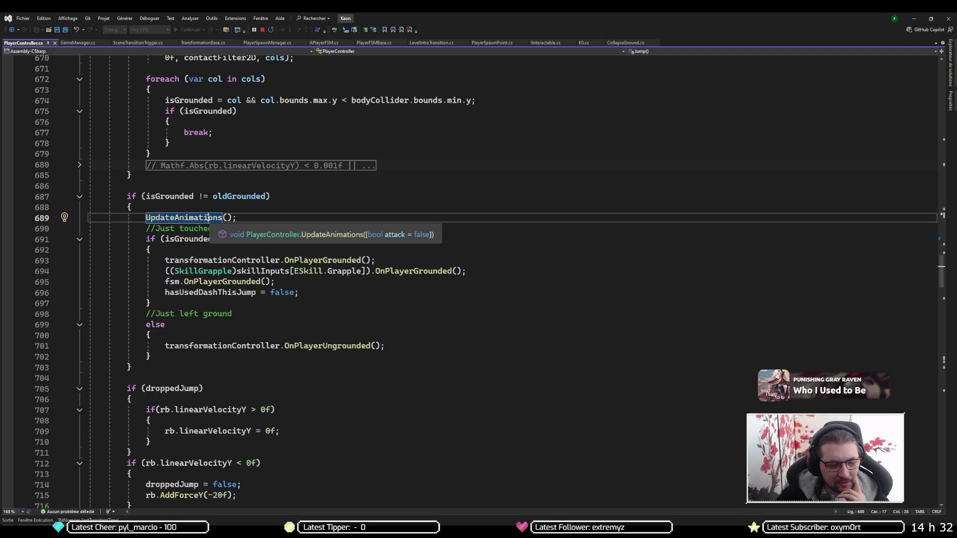
click(152, 195)
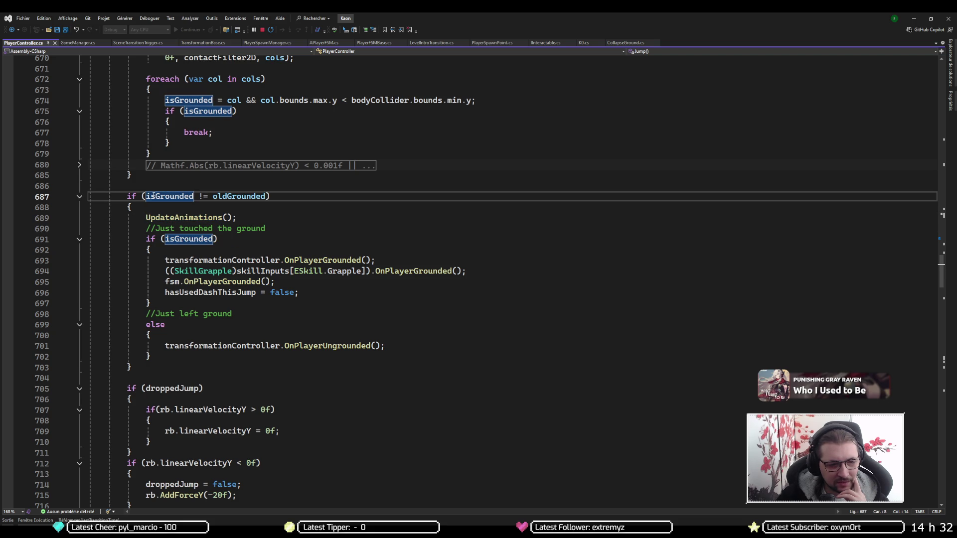
click(170, 218)
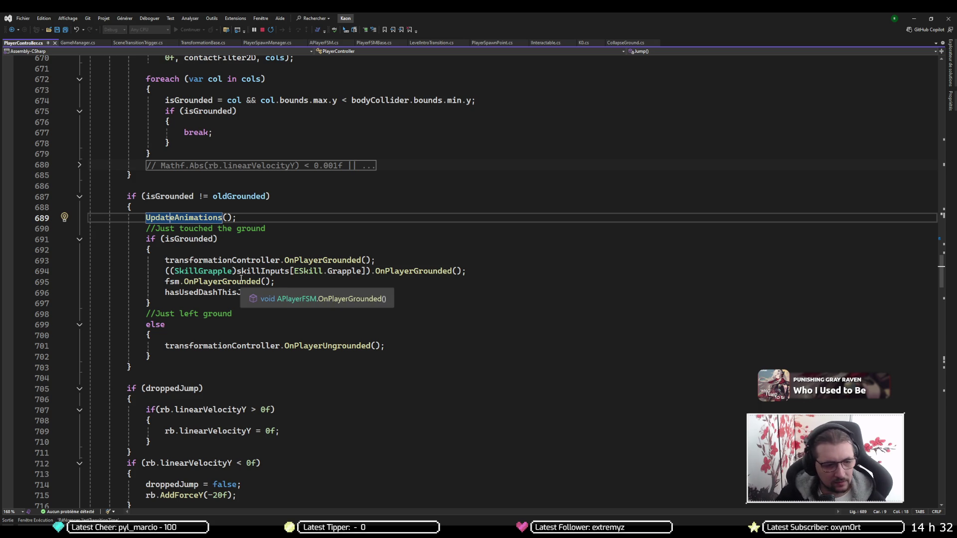
click(226, 283)
Step: Go to the OnPlayerGrounded definition in PlayerFSMBase.cs, folding the ChangeState method on the way
key(F12)
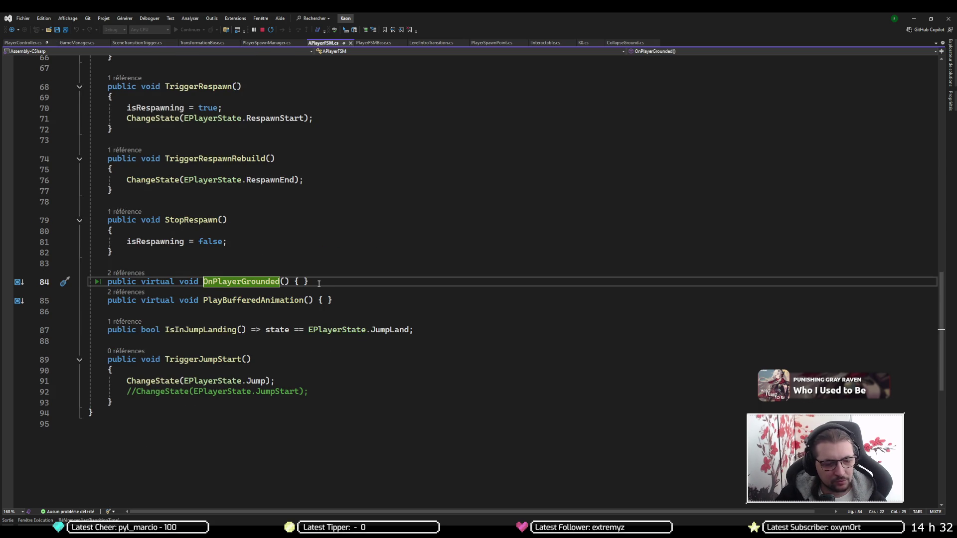
click(373, 43)
scroll(228, 255, down, 3)
scroll(227, 256, up, 6)
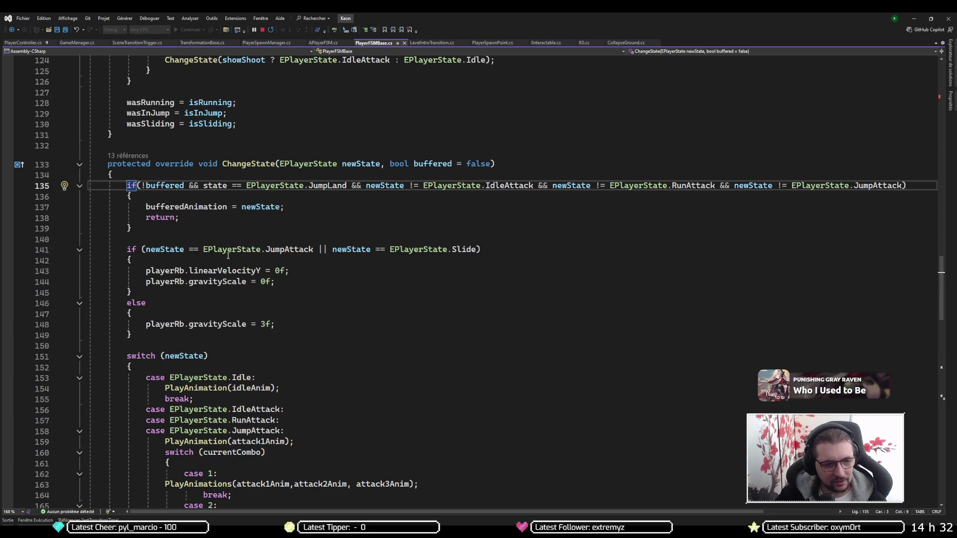
click(79, 165)
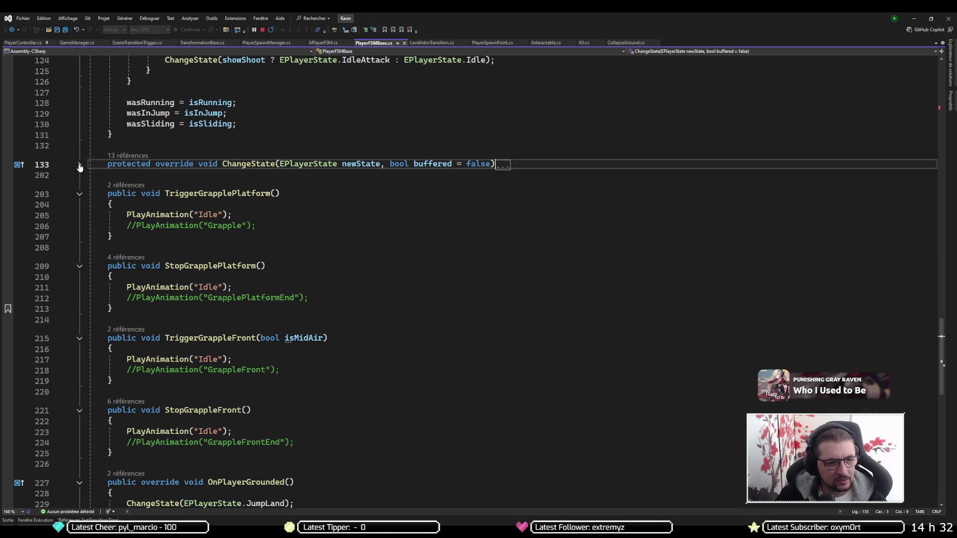
scroll(273, 348, down, 4)
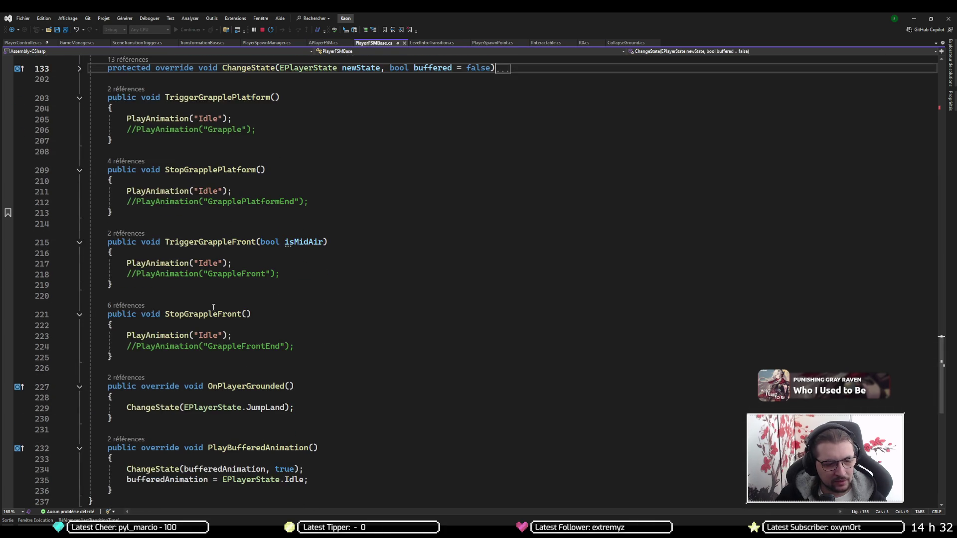
click(302, 376)
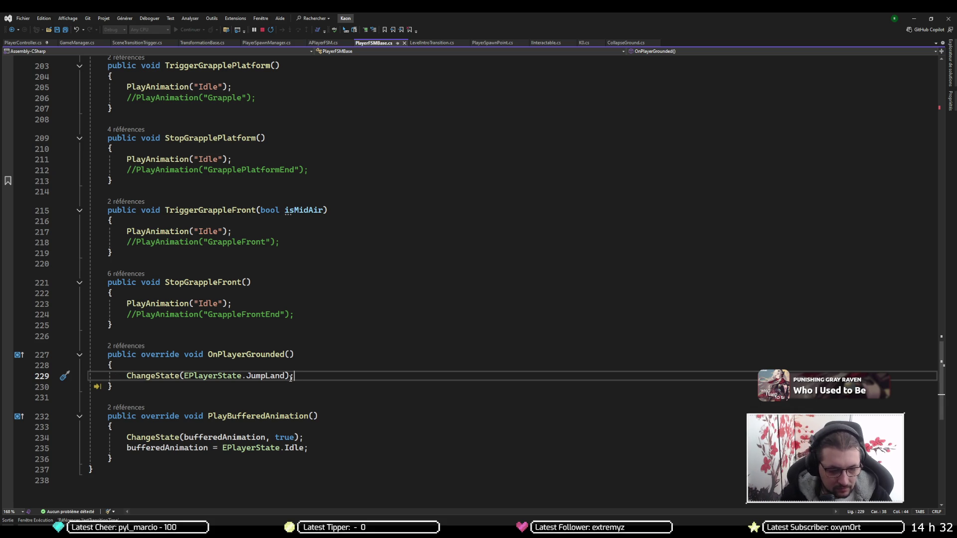
Step: Comment out the ChangeState(EPlayerState.JumpLand) line and save PlayerFSMBase.cs
key(ctrl+k)
key(ctrl+k)
key(ctrl+k)
key(ctrl+c)
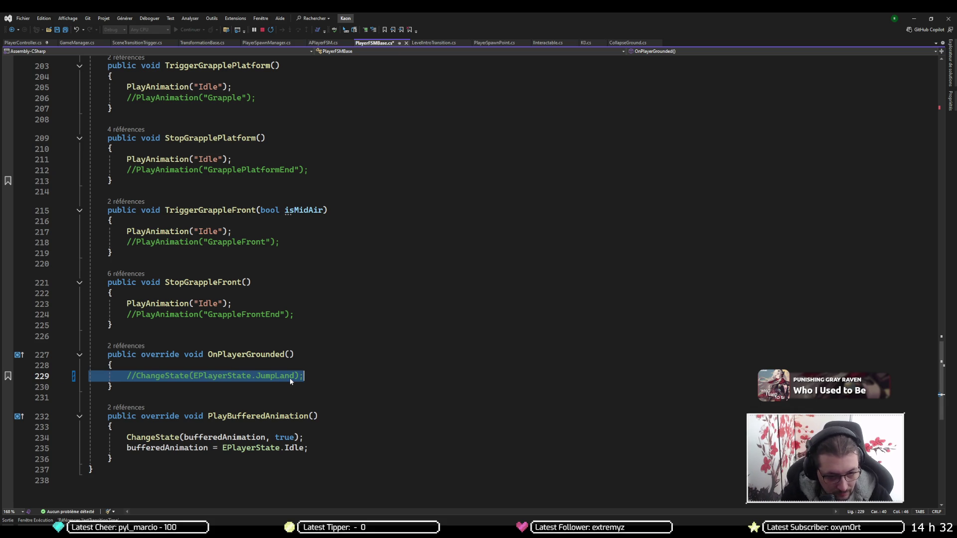
key(ctrl+s)
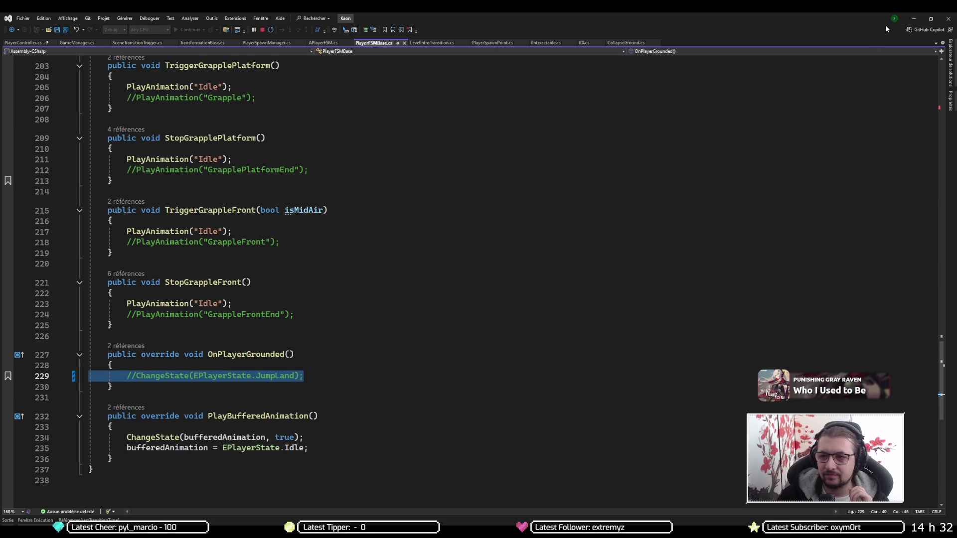
Step: Return to Unity, start Play mode, and jump three times to check the landing
click(913, 20)
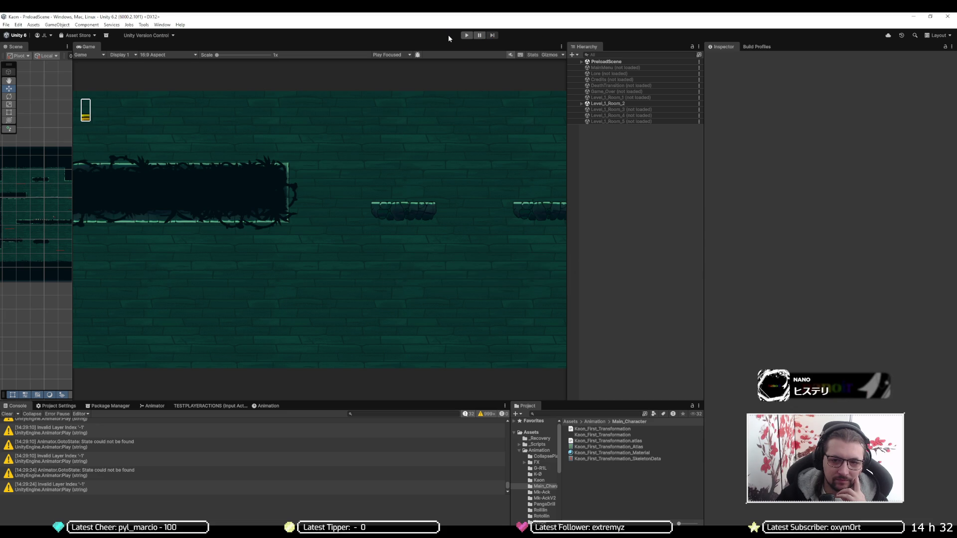
click(467, 36)
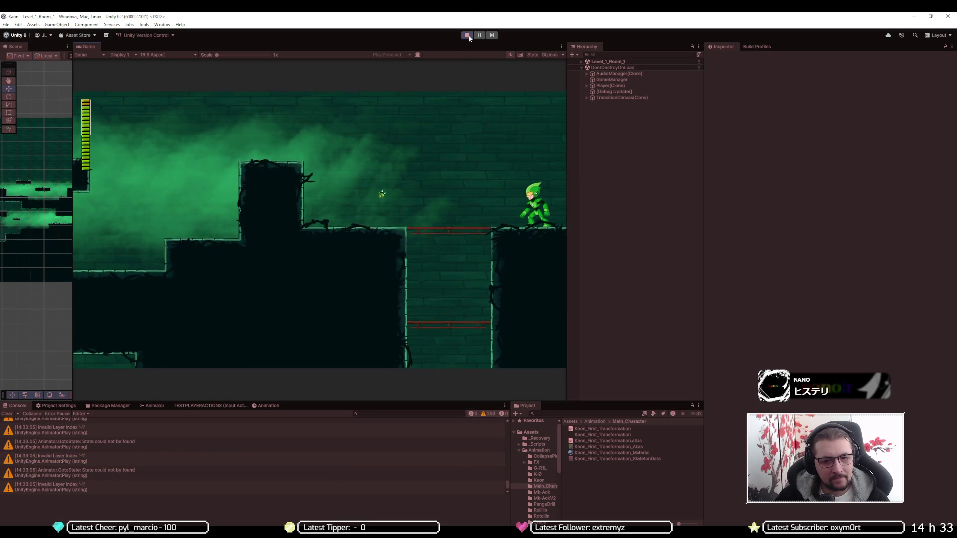
key(space)
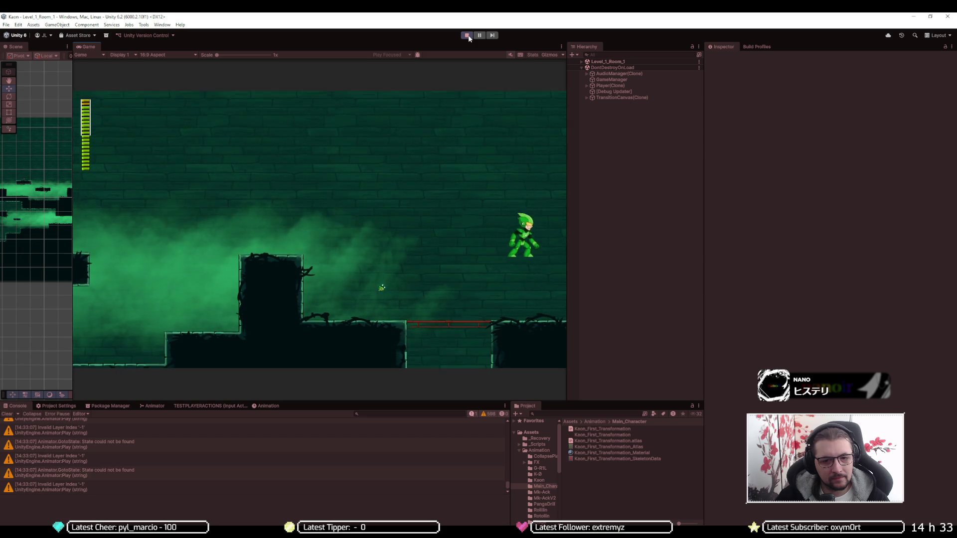
key(space)
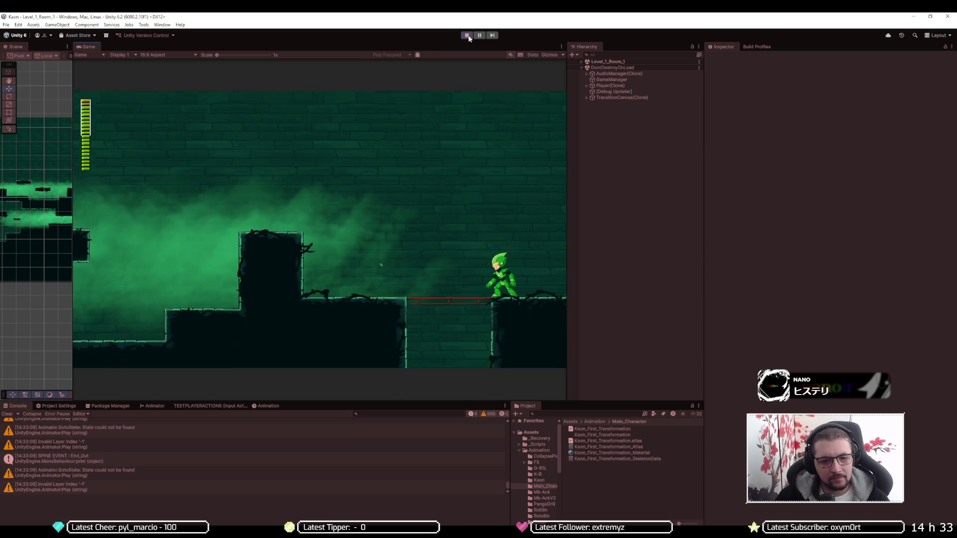
key(space)
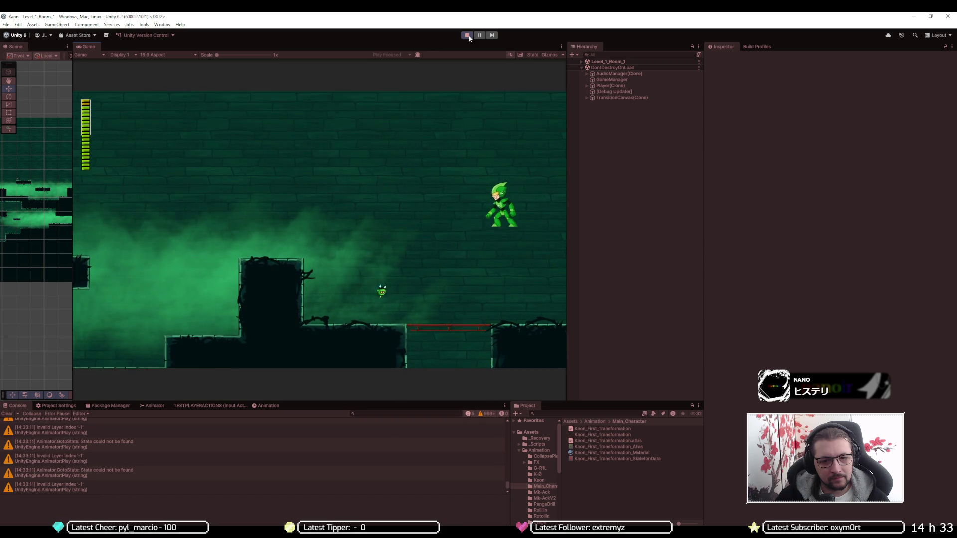
Step: Jump onto the tall block, drop to the lower floor, and jump further right
key(space)
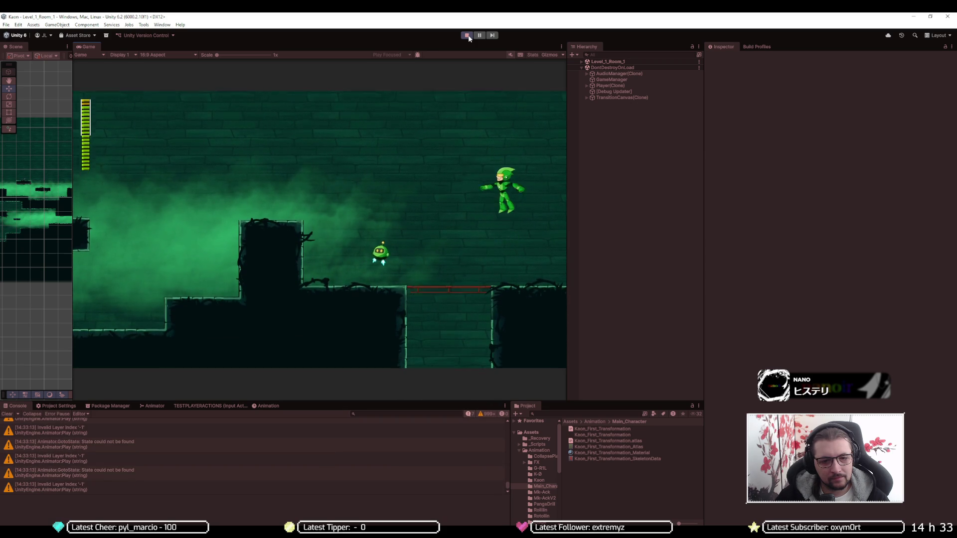
key(Left)
key(space)
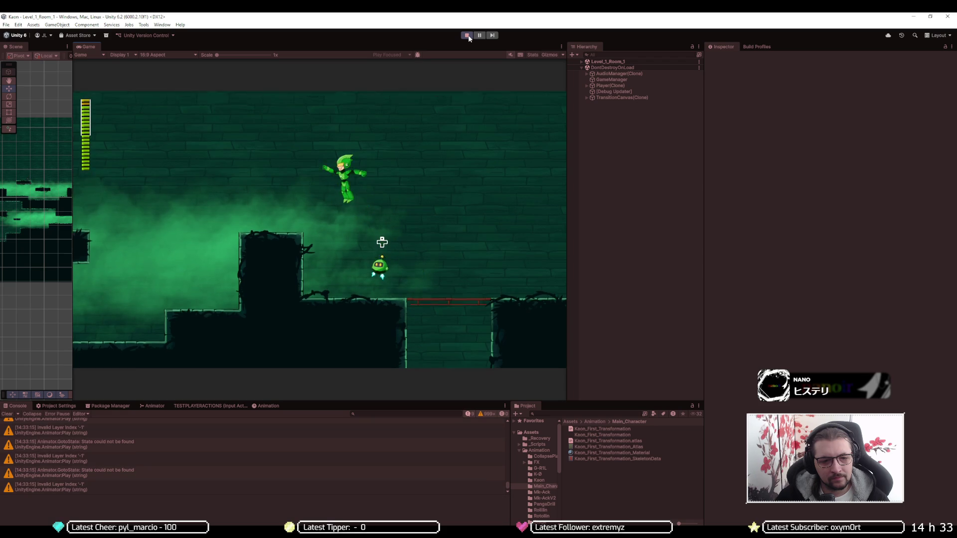
key(Left)
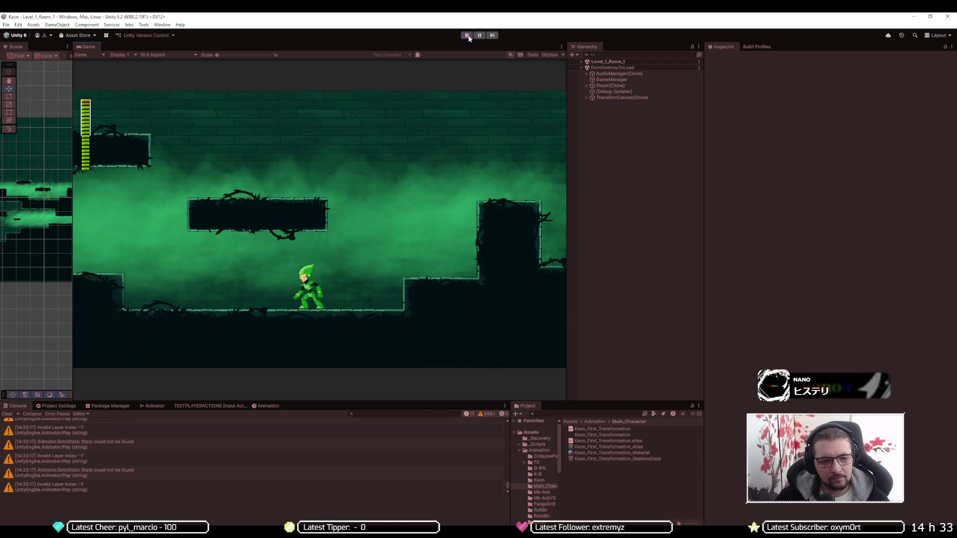
key(Right)
key(space)
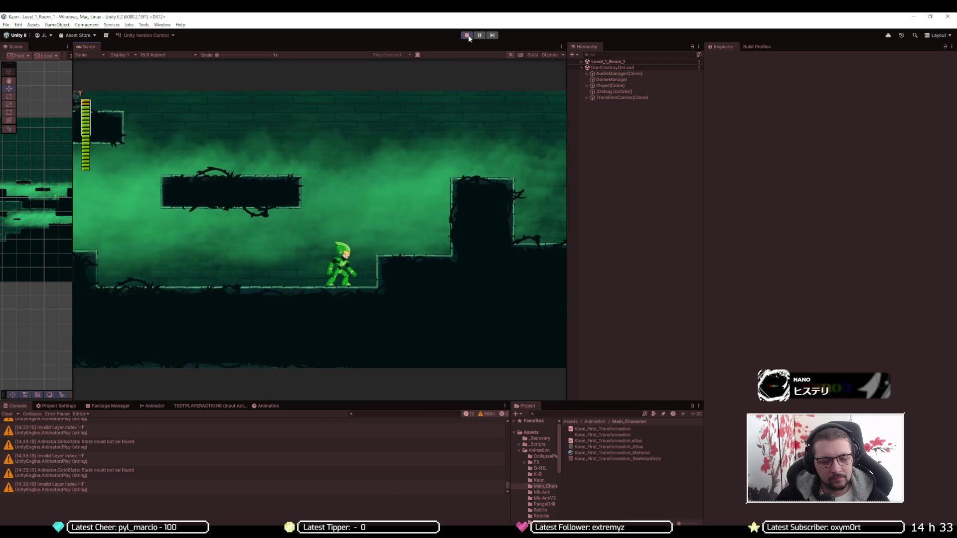
Step: Select Player(Clone), jump, freeze the game mid-jump, then resume so it lands
click(623, 87)
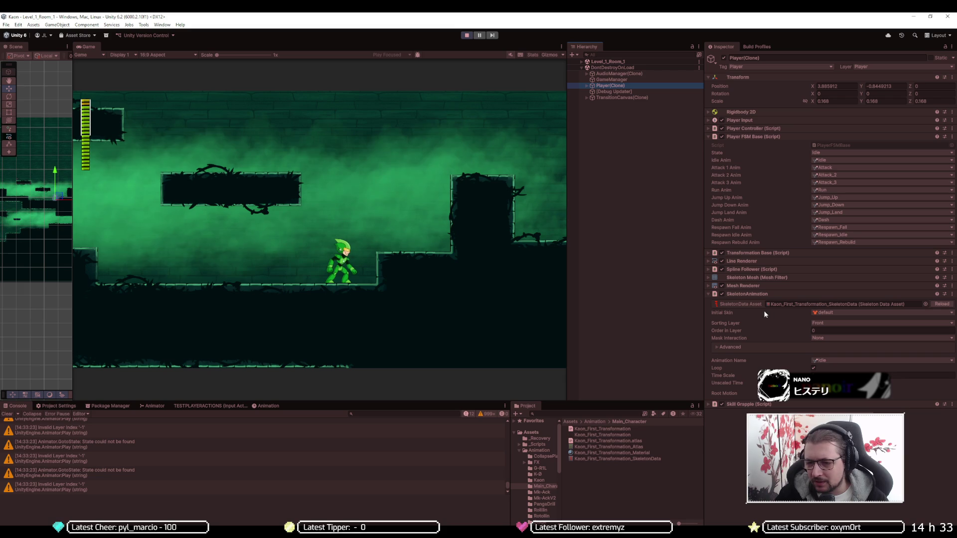
key(space)
click(491, 36)
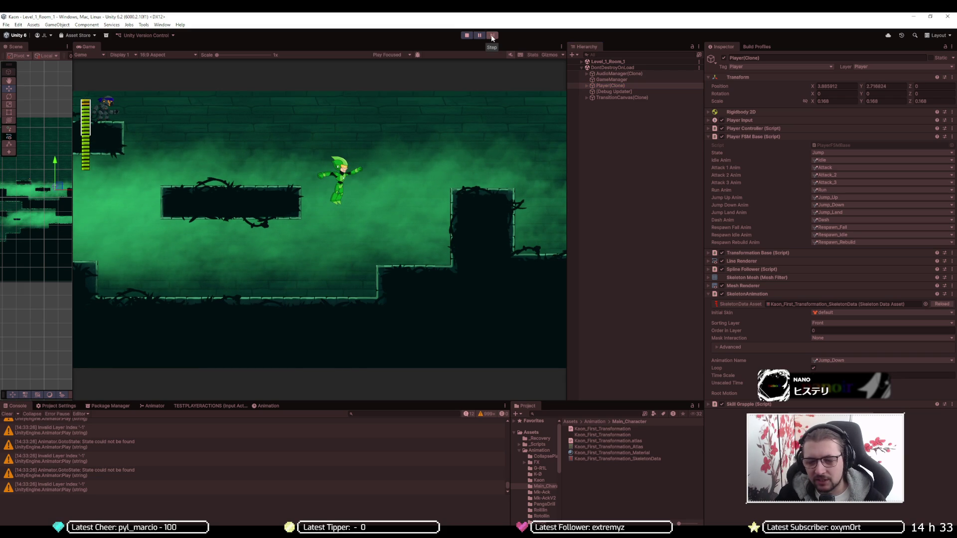
click(477, 34)
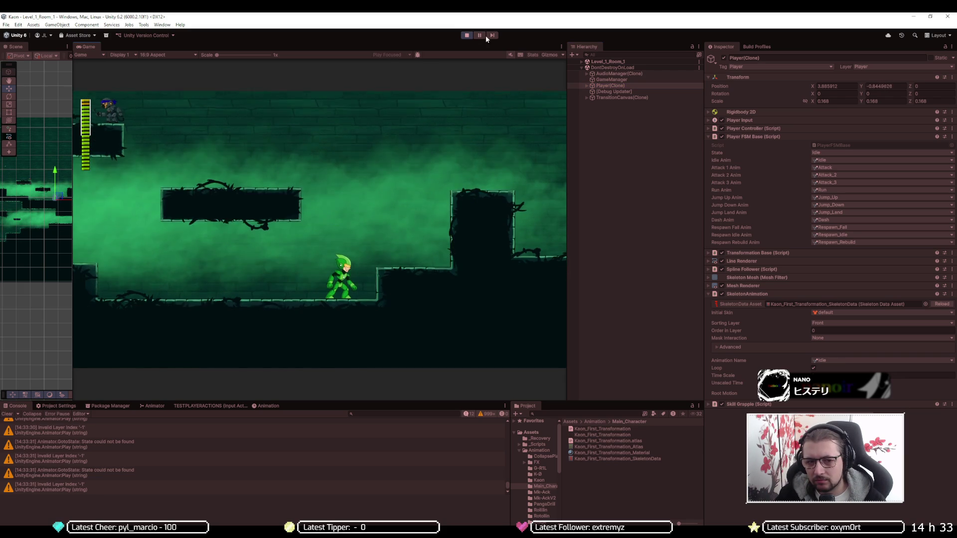
Step: Jump again, pause right after takeoff, and step frame by frame to the jump's peak
key(space)
click(491, 36)
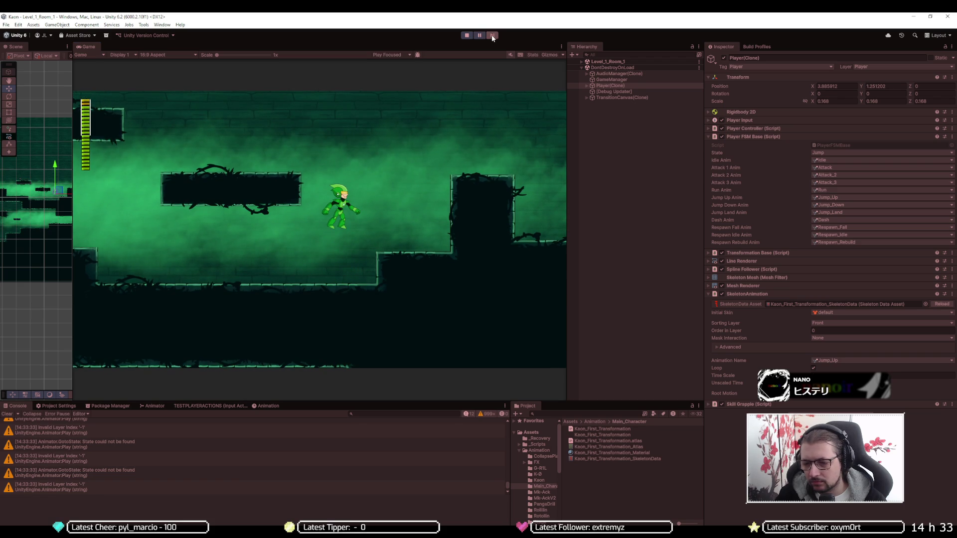
click(491, 36)
click(492, 36)
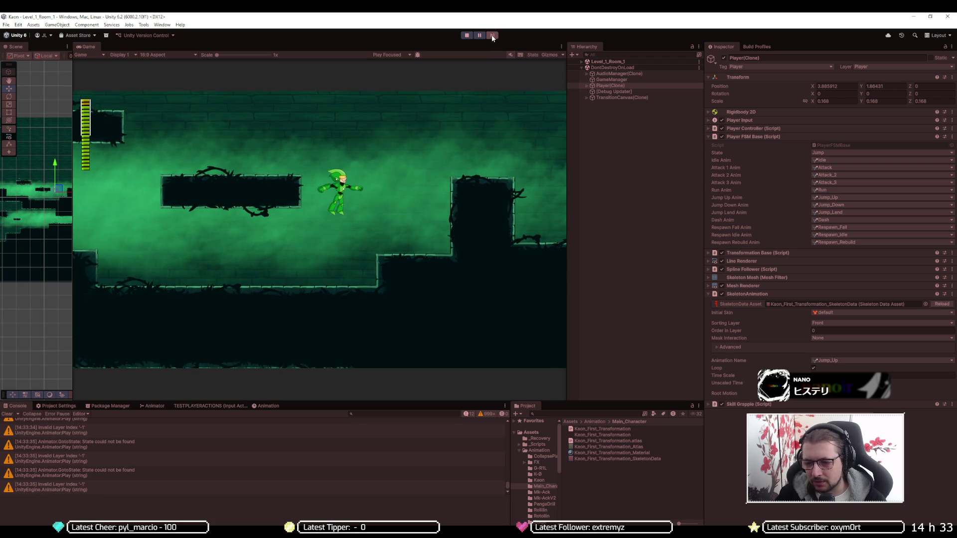
click(492, 36)
click(492, 36)
click(491, 36)
click(492, 36)
click(491, 35)
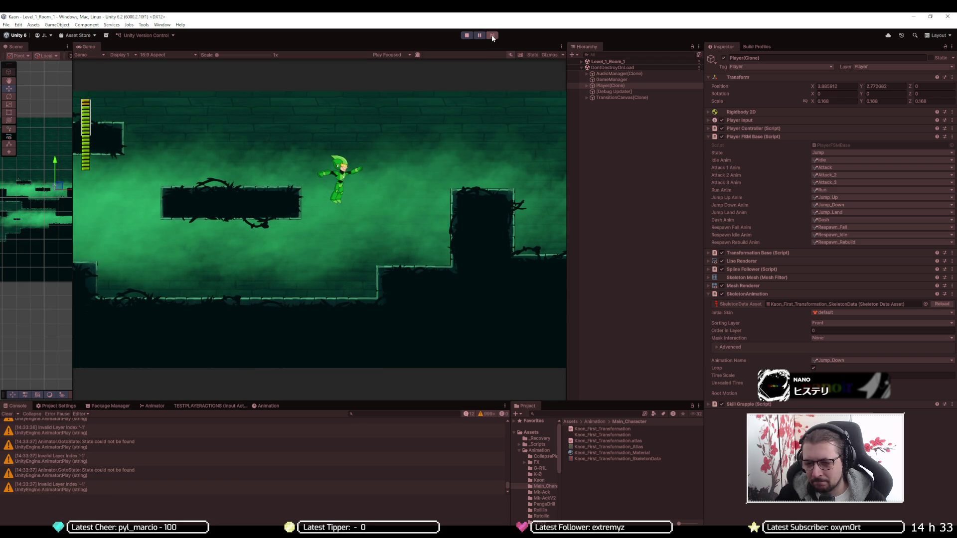
click(491, 36)
click(492, 36)
Step: Keep stepping frames until the state reads Idle, then expand the Rigidbody 2D settings
click(492, 37)
click(492, 37)
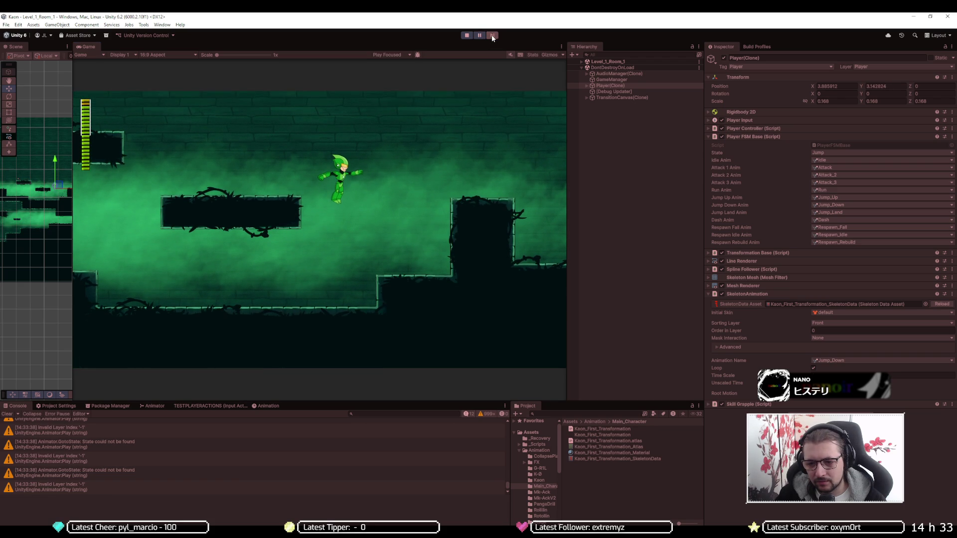
click(492, 37)
click(492, 36)
click(492, 36)
click(492, 36)
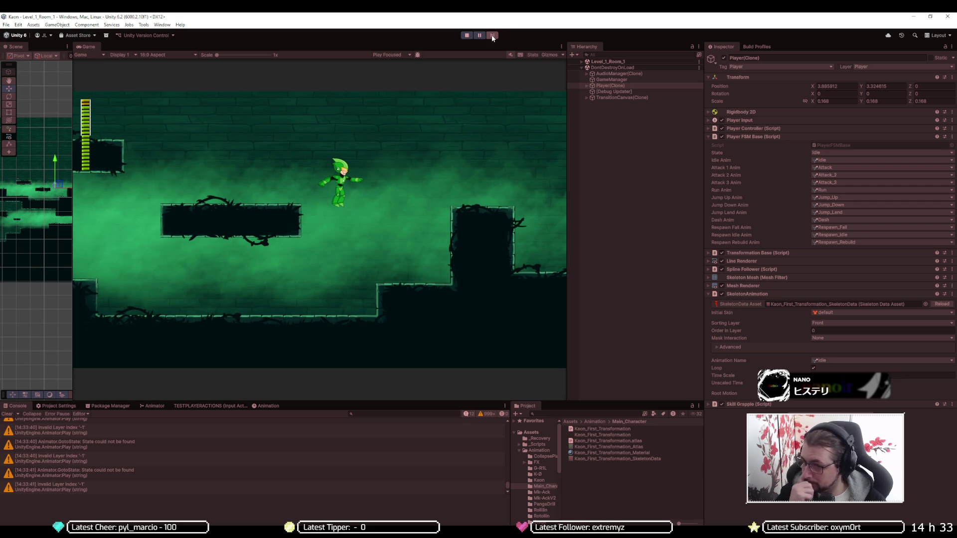
click(728, 111)
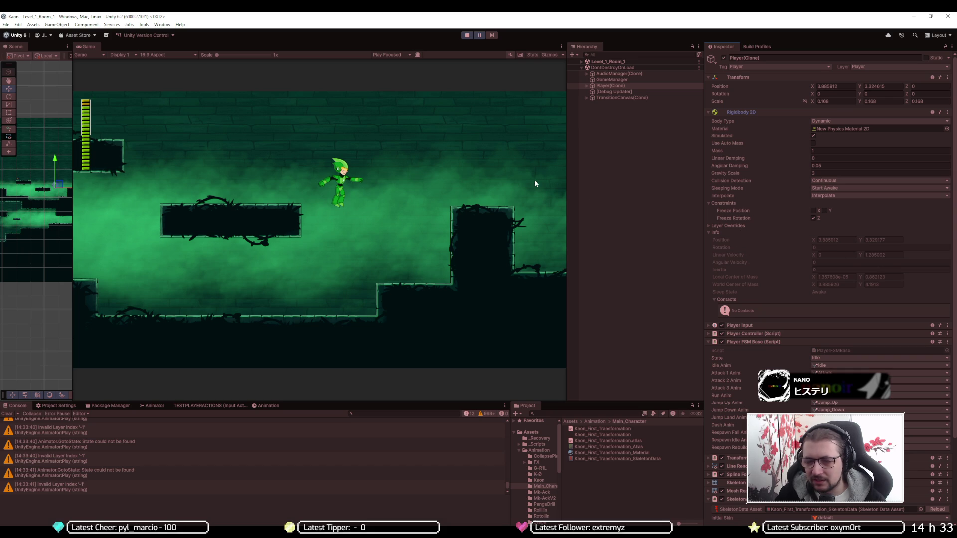
Step: Advance the paused game three frames, leaving the player just above the middle platform
click(491, 34)
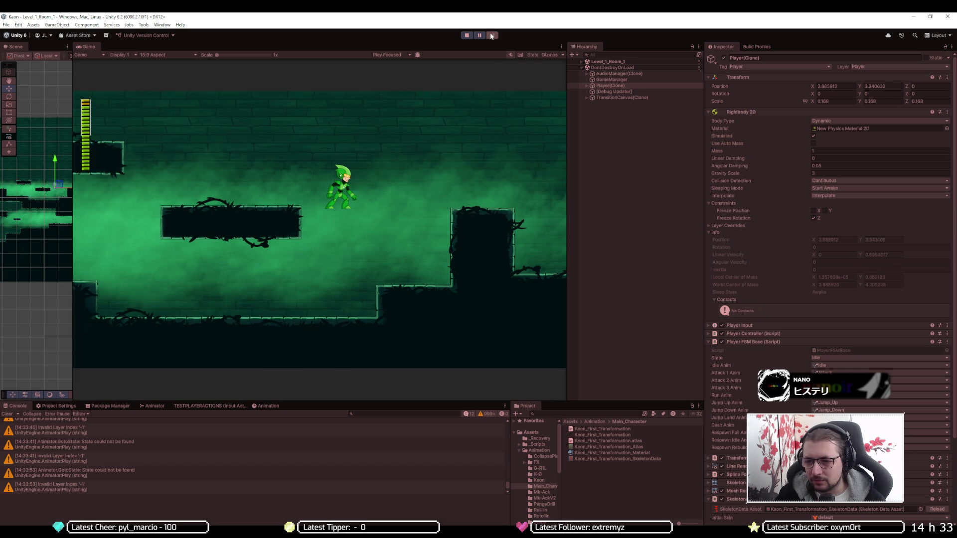
click(492, 35)
click(492, 35)
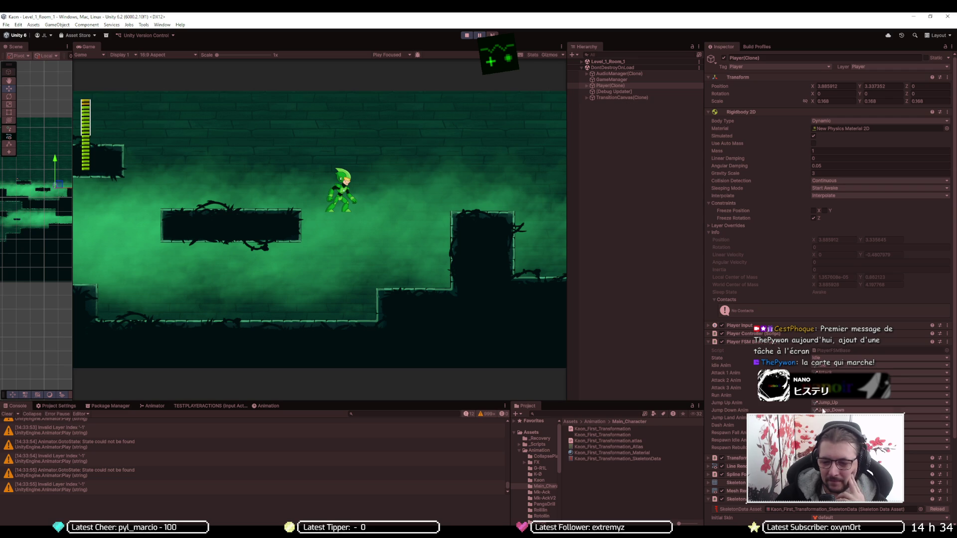
click(798, 509)
click(645, 459)
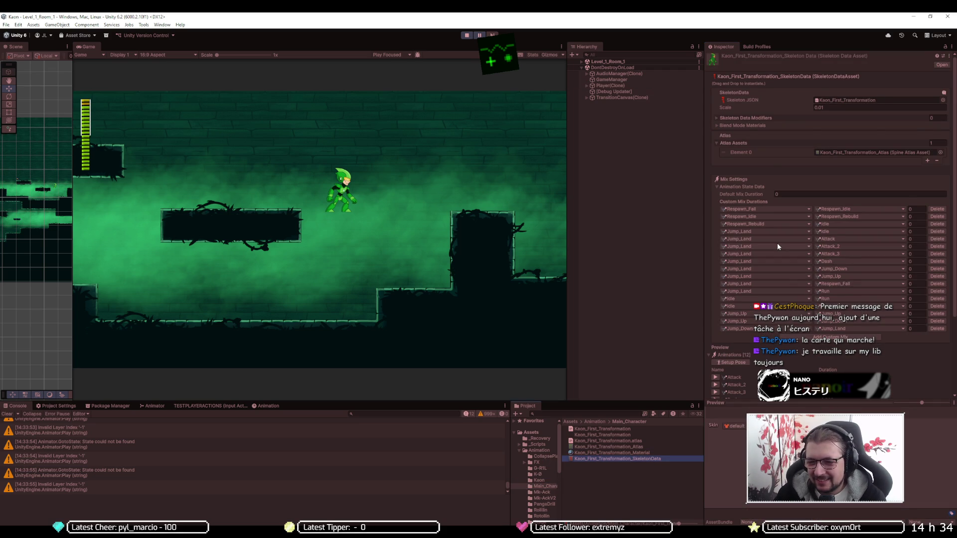
scroll(777, 243, down, 3)
scroll(777, 242, down, 1)
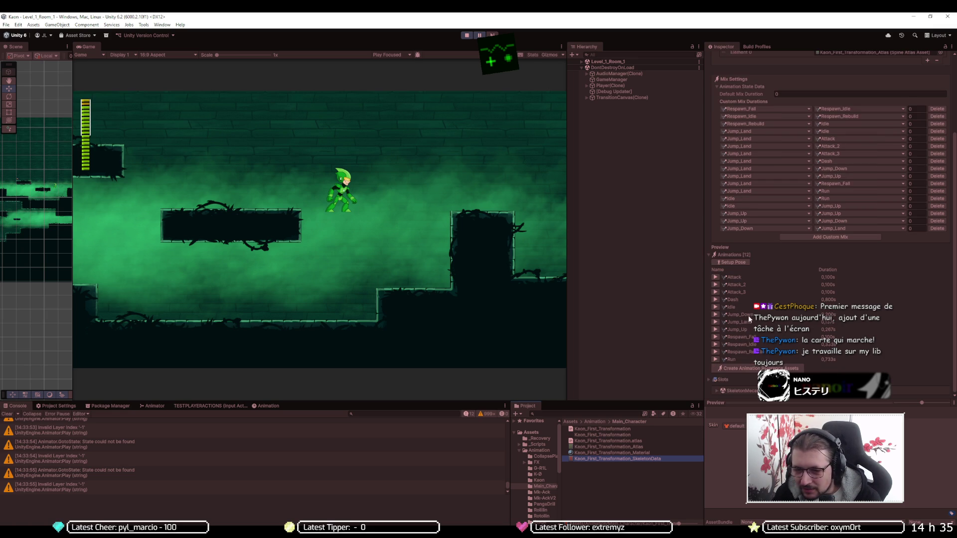
scroll(748, 316, up, 1)
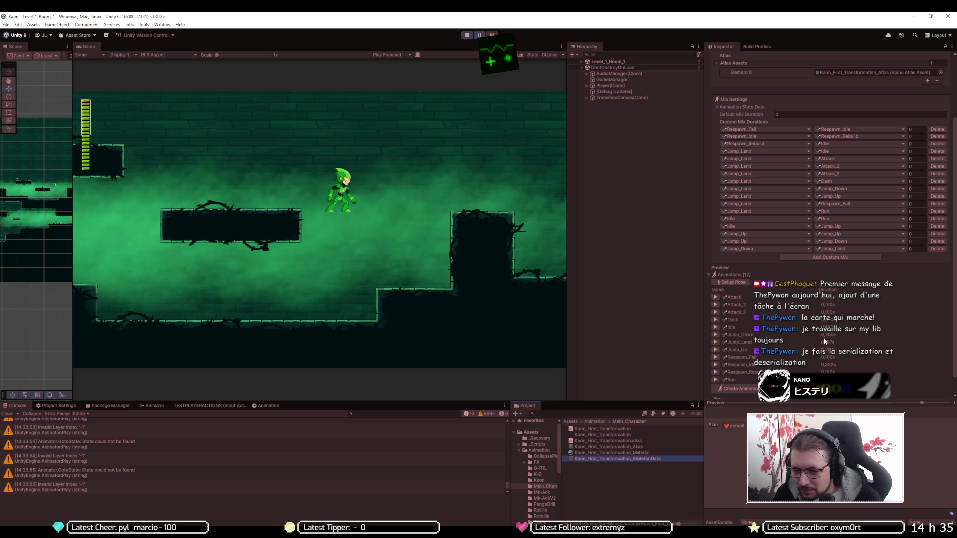
scroll(822, 355, up, 1)
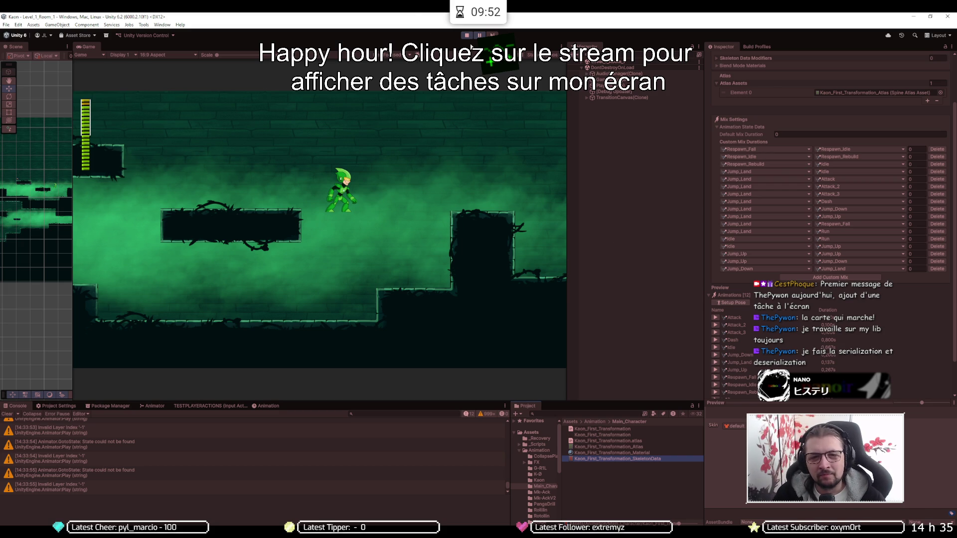
Step: Select Player(Clone) to show its Rigidbody 2D and Player FSM Base components
click(615, 86)
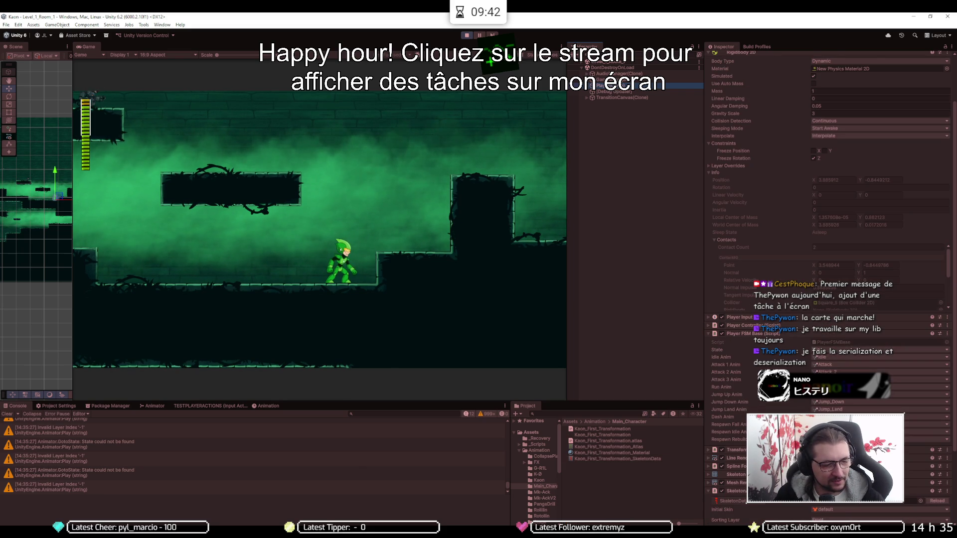
mouse_move(46, 532)
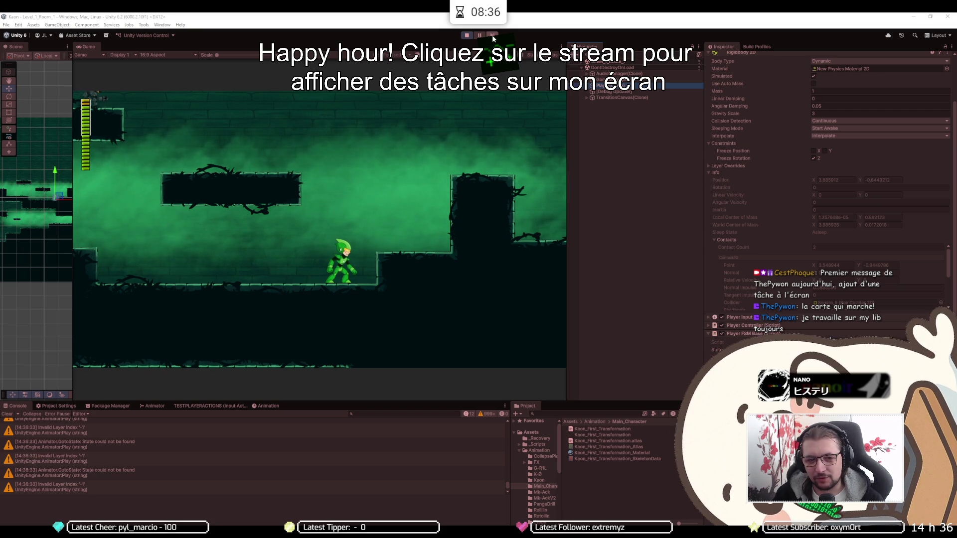
Step: Make the player jump and collapse the Rigidbody 2D component in the Inspector
key(space)
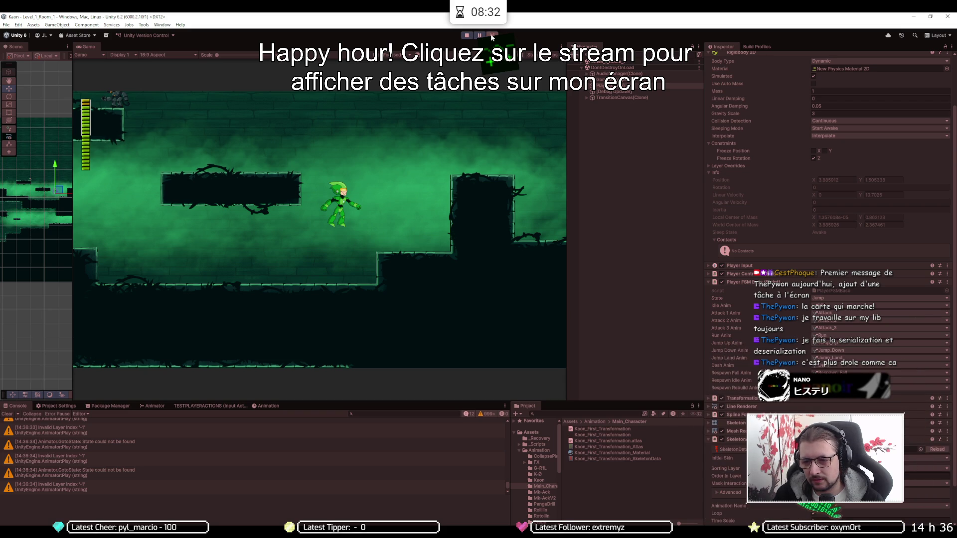
scroll(845, 221, down, 2)
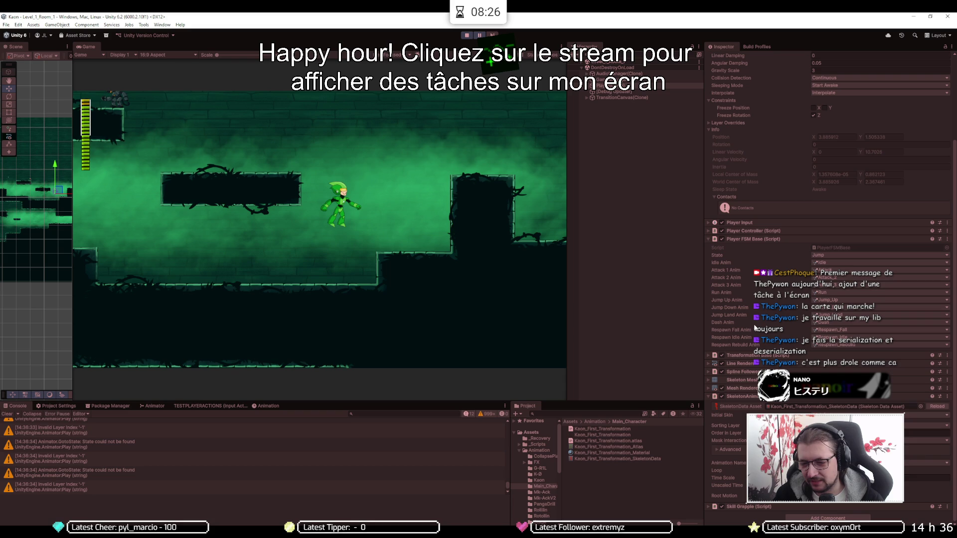
scroll(763, 109, up, 4)
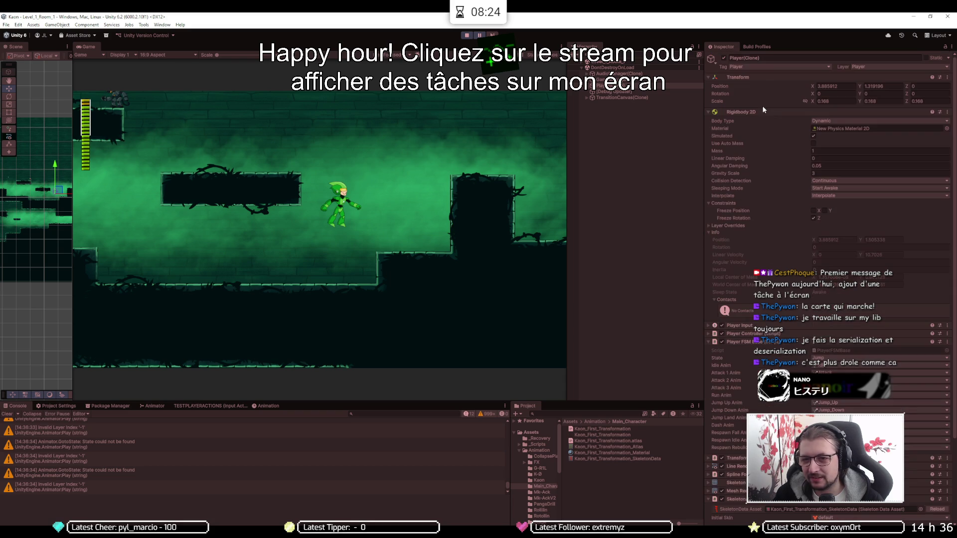
click(764, 112)
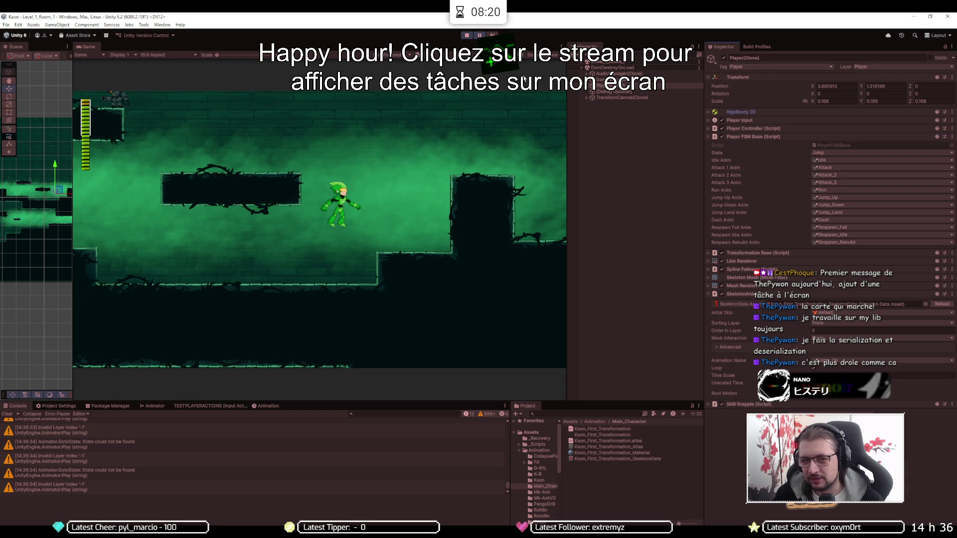
Step: Step the paused jump frame by frame toward its peak, watching the State field
click(493, 35)
click(493, 35)
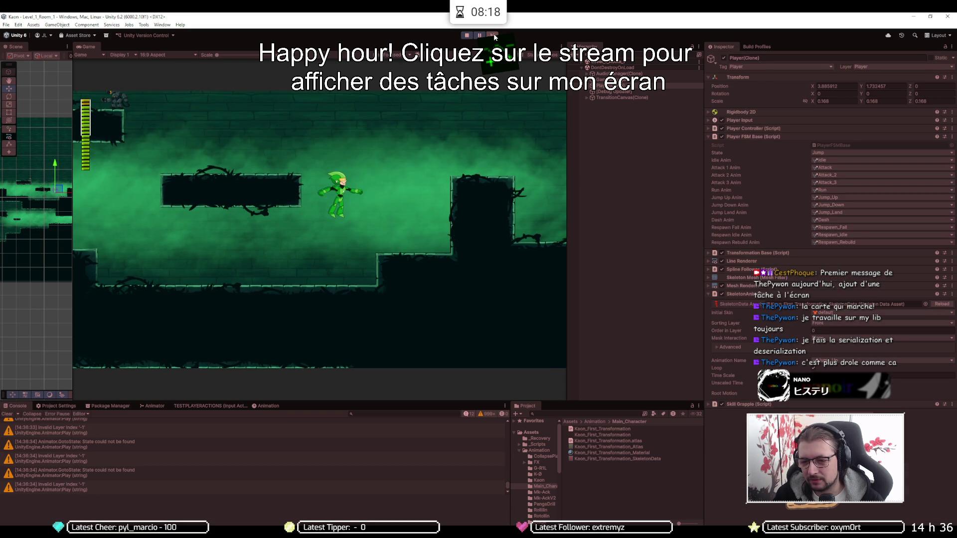
click(493, 35)
click(493, 35)
click(493, 36)
click(493, 36)
click(493, 36)
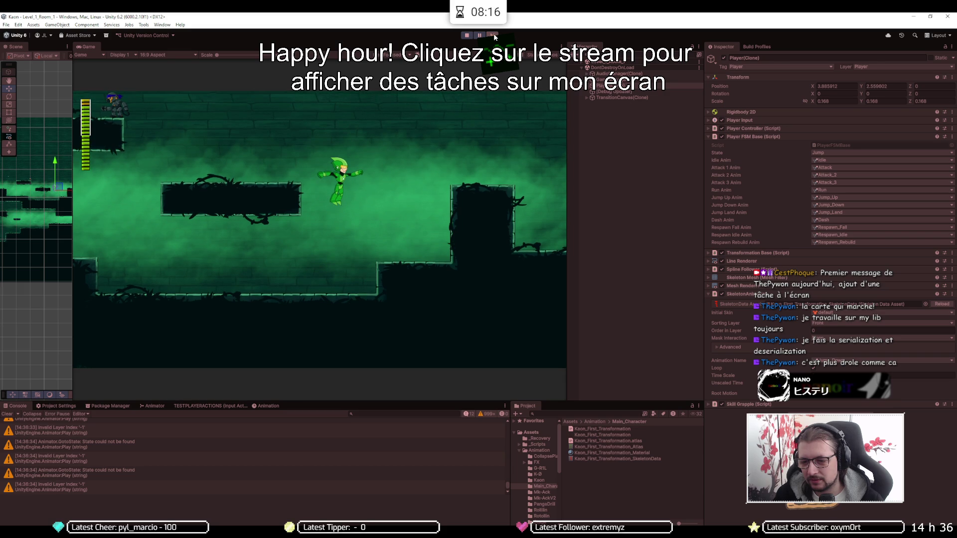
click(493, 35)
Step: Step until the player lands with state Idle, then return to PlayerFSMBase.cs in Visual Studio
click(493, 35)
click(493, 35)
click(493, 36)
click(493, 35)
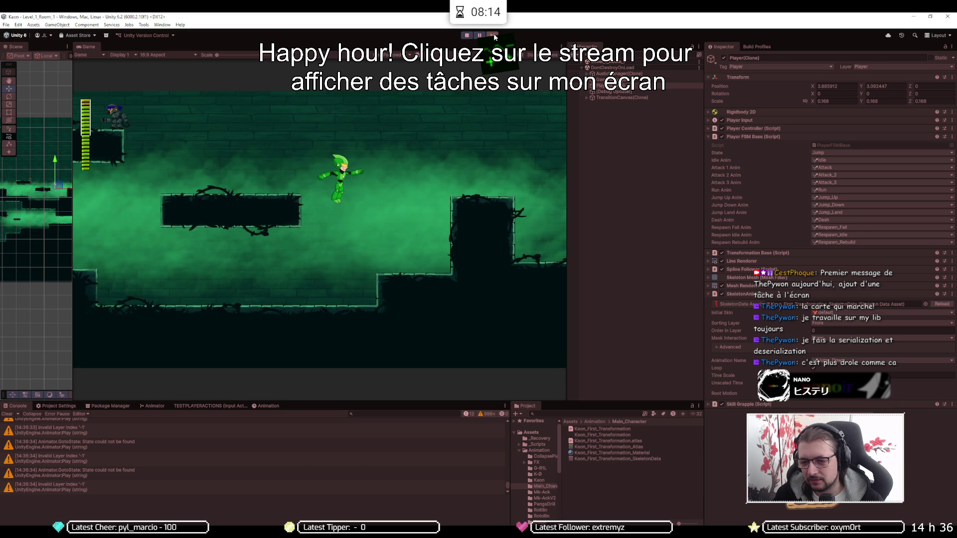
click(493, 35)
click(493, 35)
click(493, 35)
click(493, 36)
click(493, 35)
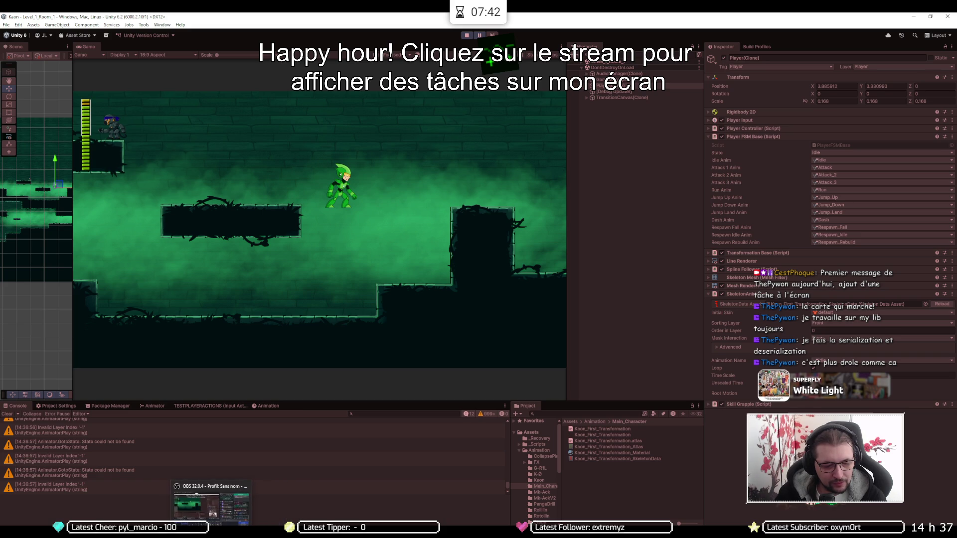
key(alt+Tab)
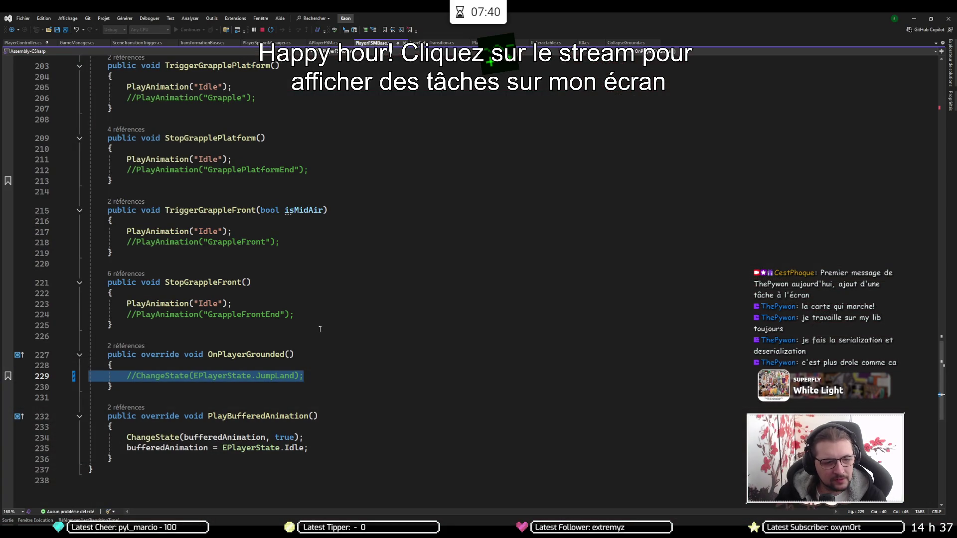
click(320, 329)
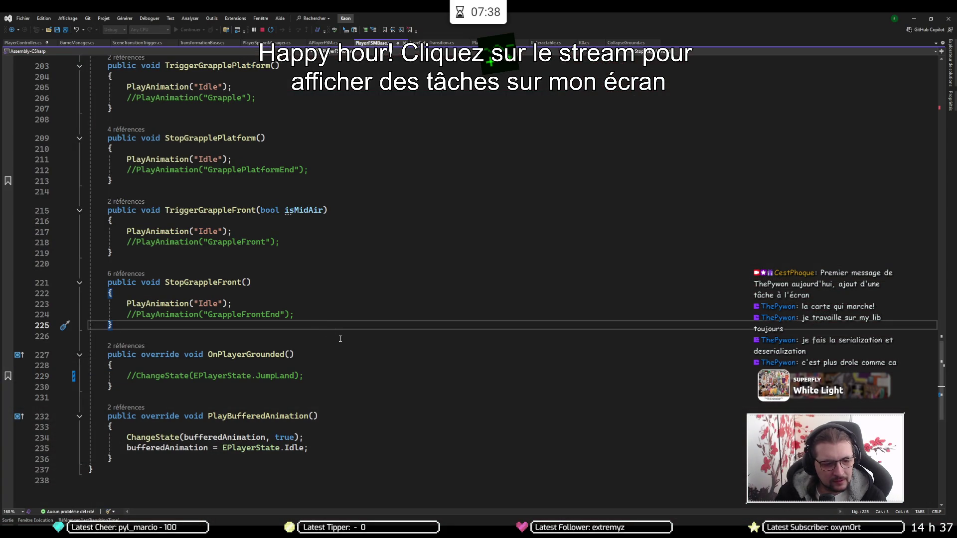
click(346, 356)
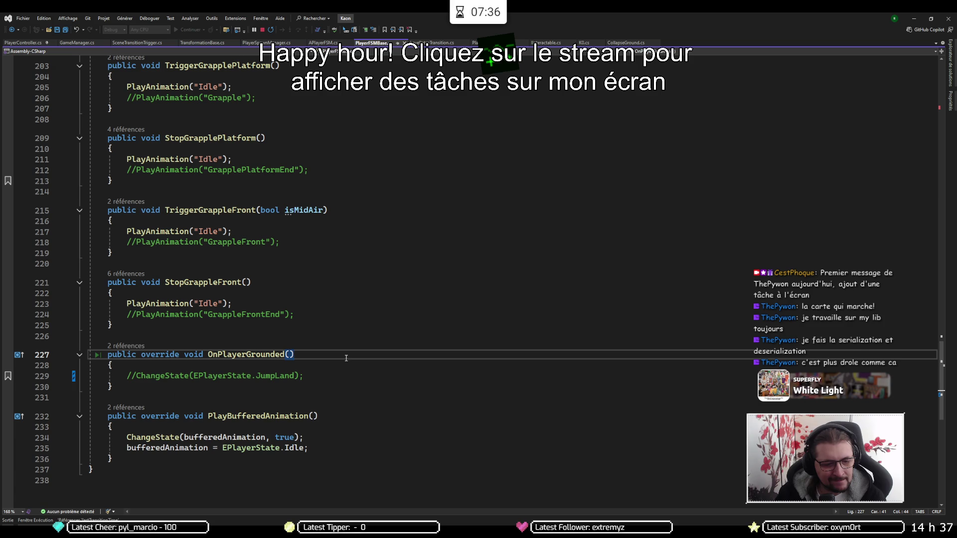
click(346, 376)
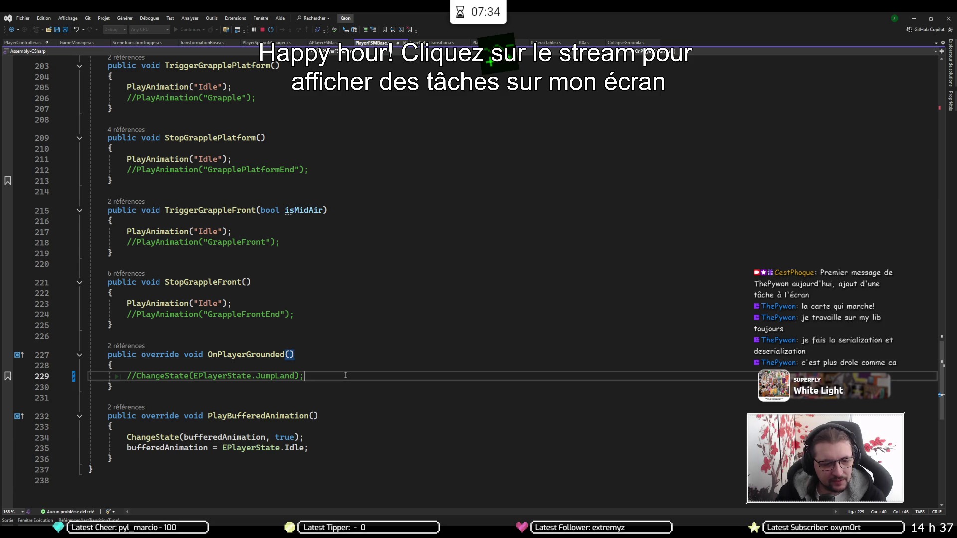
click(349, 417)
click(352, 437)
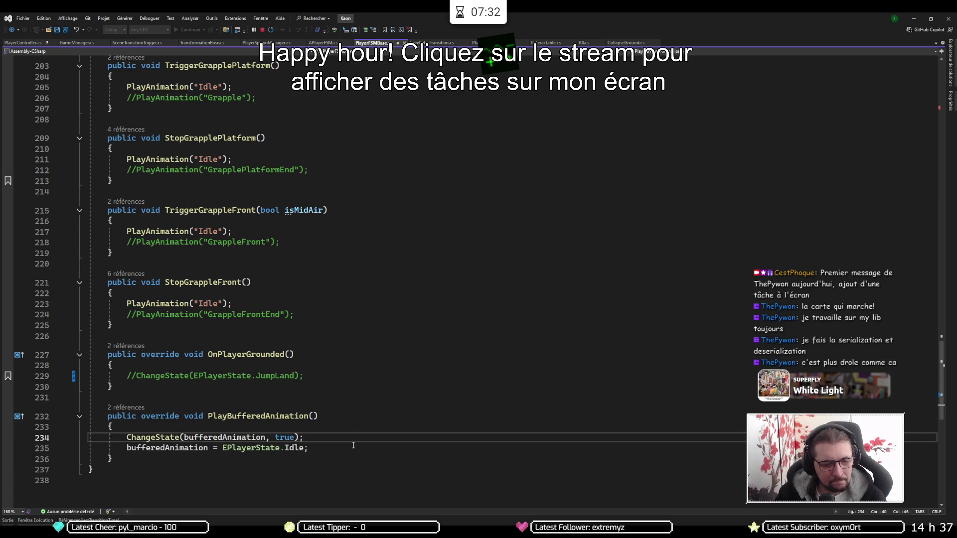
click(355, 448)
click(356, 415)
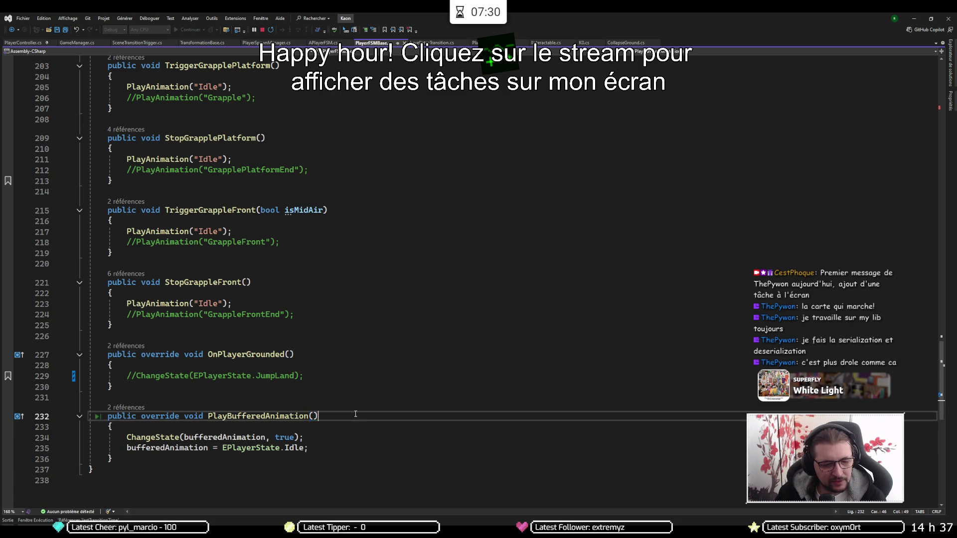
click(344, 447)
scroll(399, 362, up, 12)
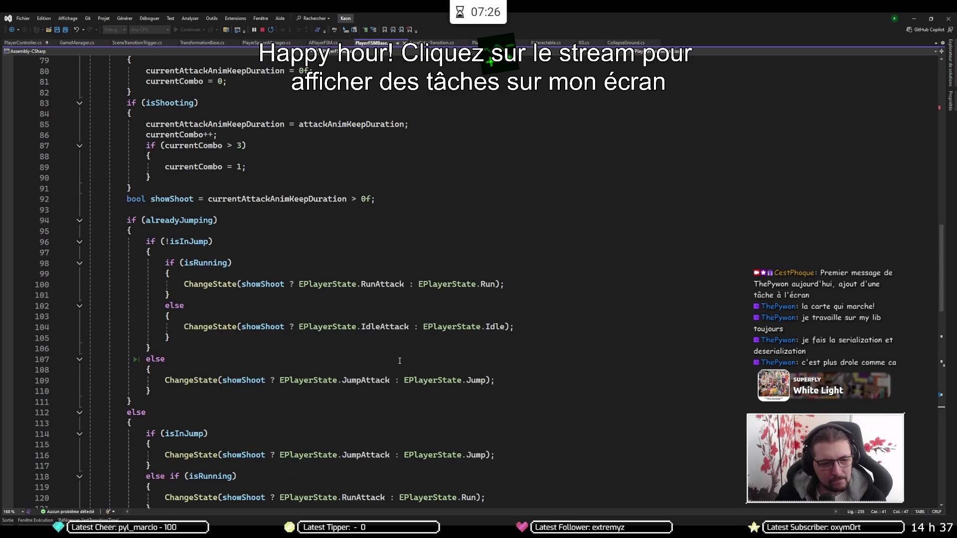
scroll(399, 362, up, 15)
scroll(402, 354, down, 2)
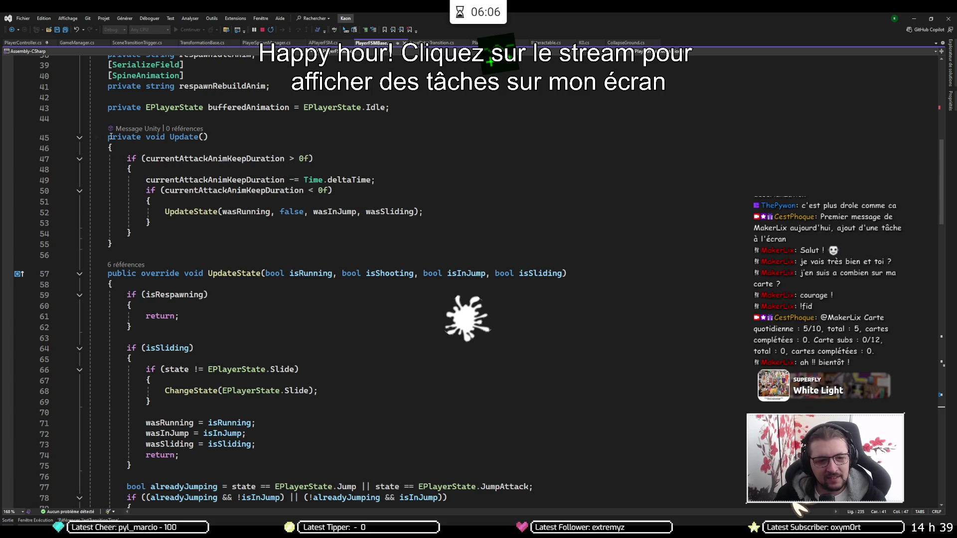
Step: Review the grapple methods in PlayerFSMBase.cs now playing Idle, then bring up the Windows Start menu
scroll(116, 155, down, 6)
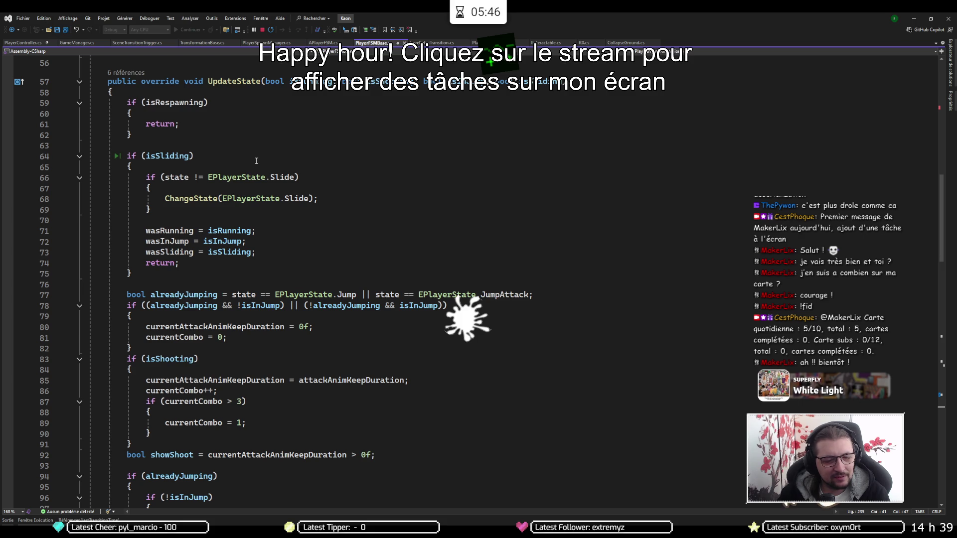
scroll(256, 160, down, 15)
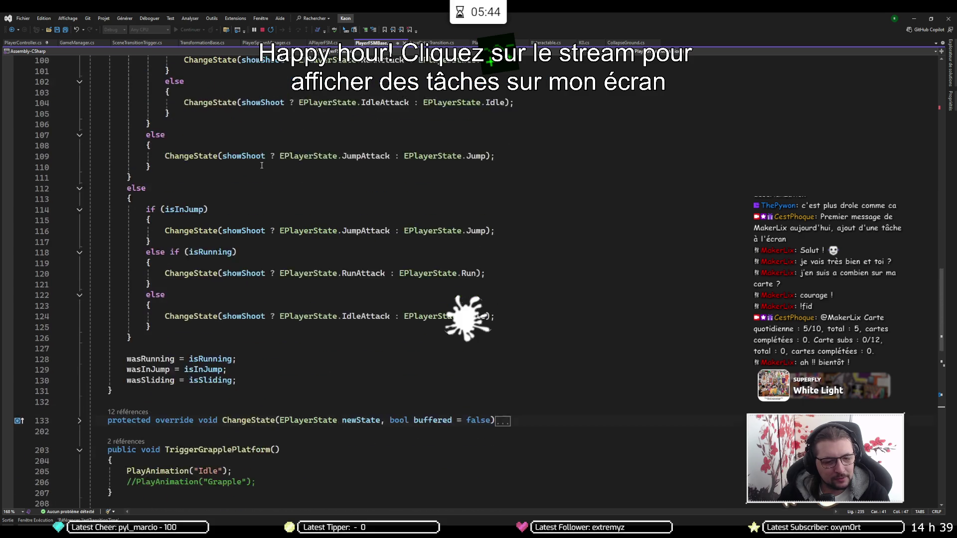
scroll(262, 165, down, 1)
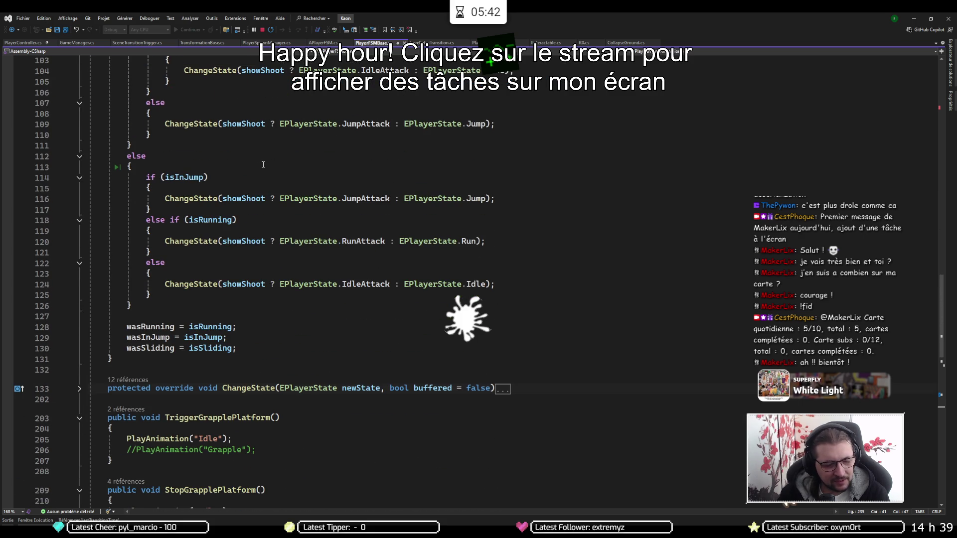
scroll(338, 219, down, 7)
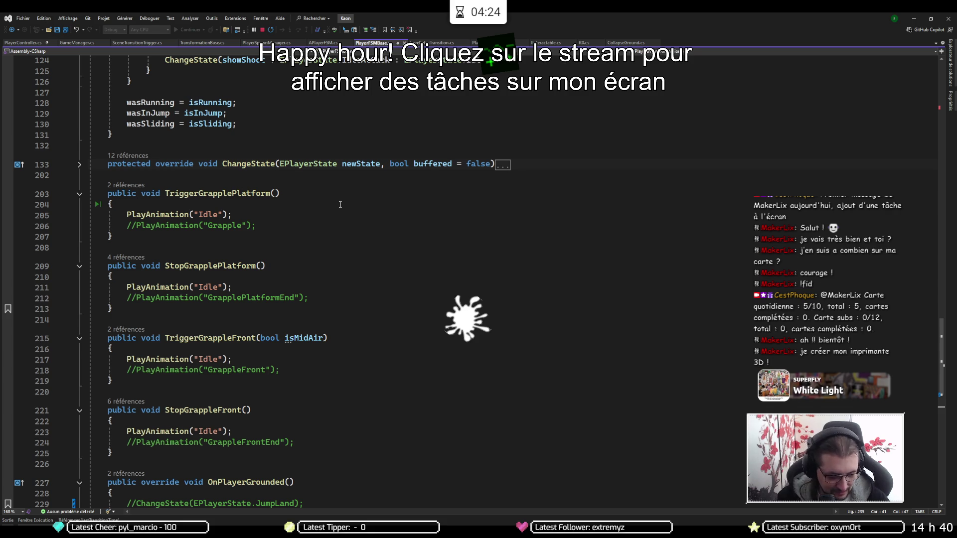
key(super)
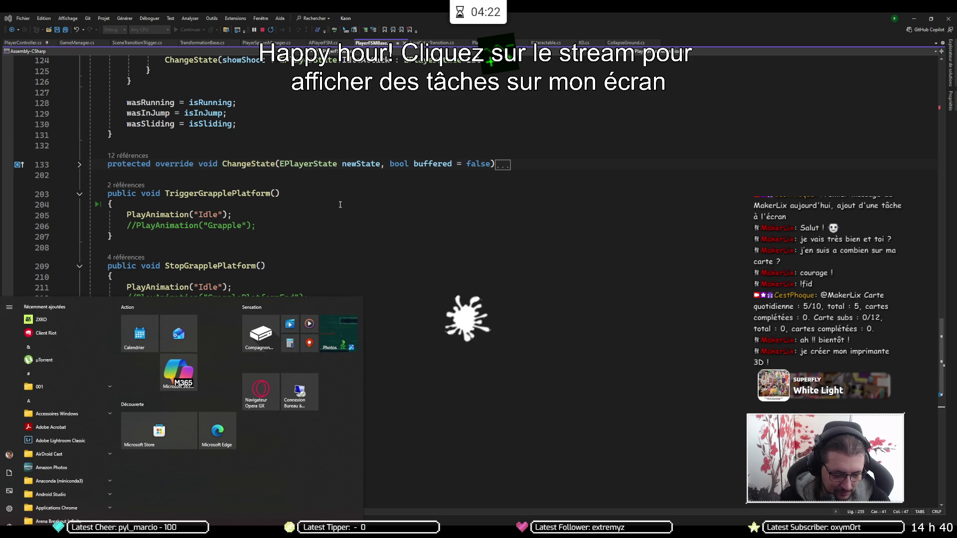
text(bambu)
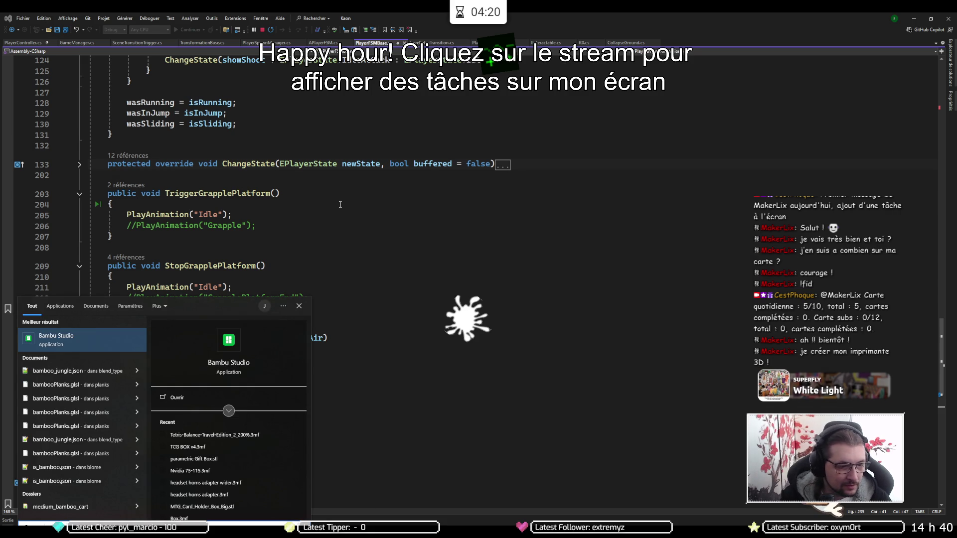
key(Return)
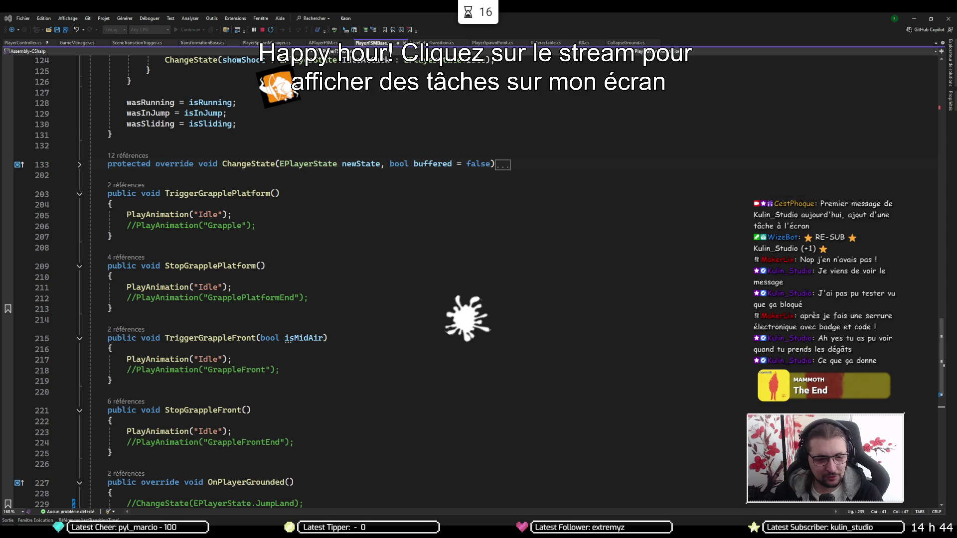
Step: Back in Unity, run right, jump onto the spiked platform, then head left and upward
key(alt+Tab)
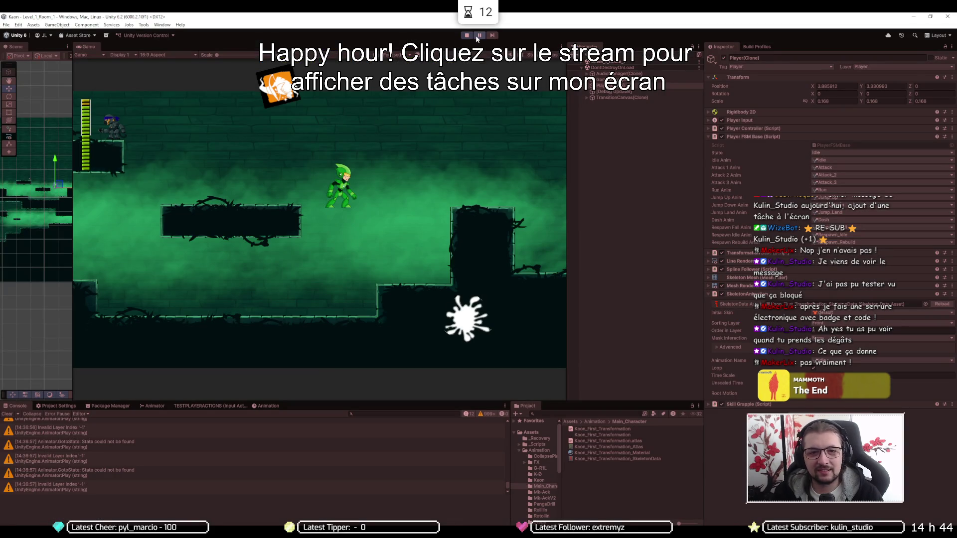
key(d)
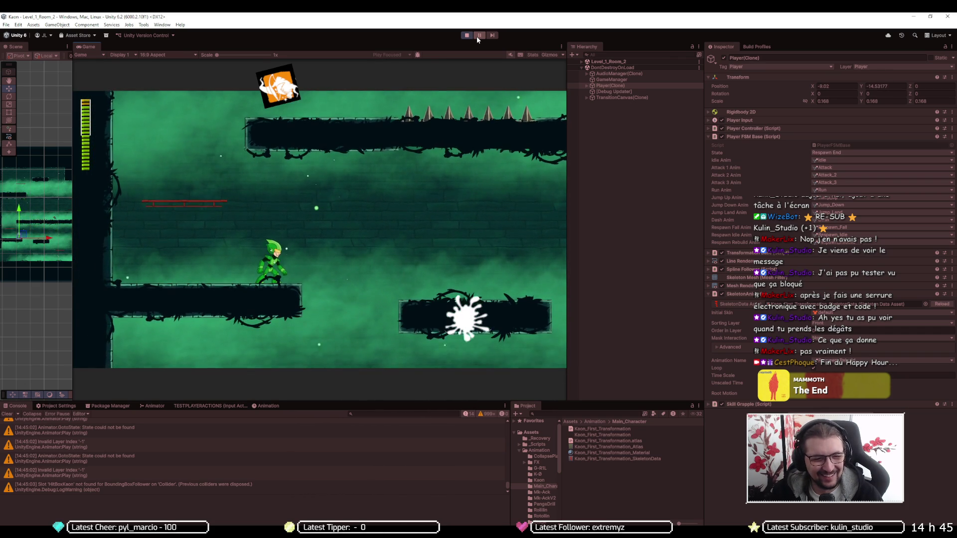
key(space)
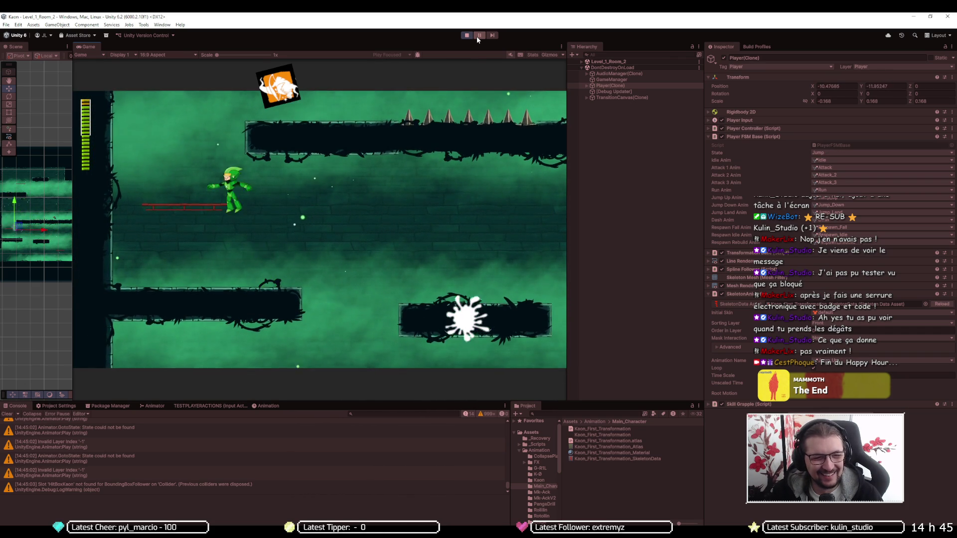
key(d)
key(space)
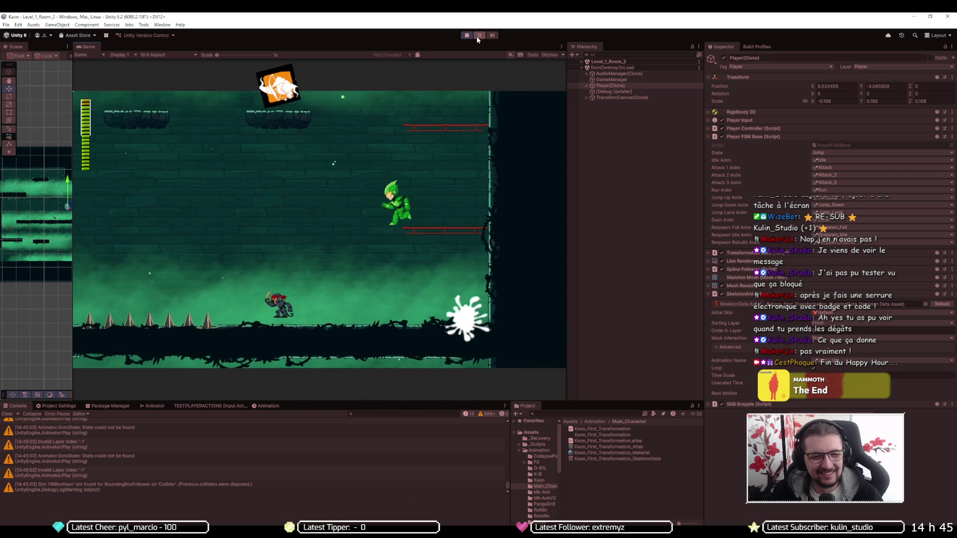
key(a)
key(space)
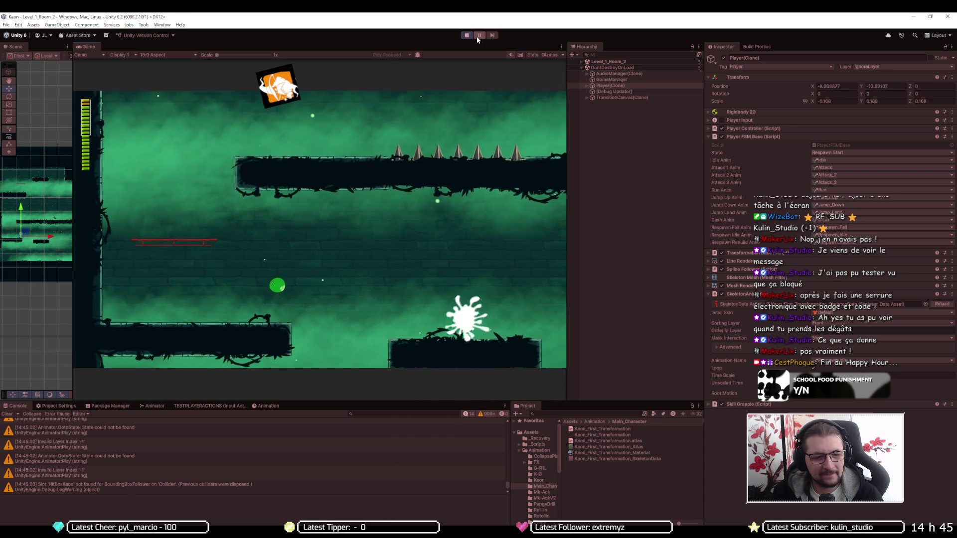
Step: After respawning, jump at the spiked platform, then run left onto the red platform and jump off
key(a)
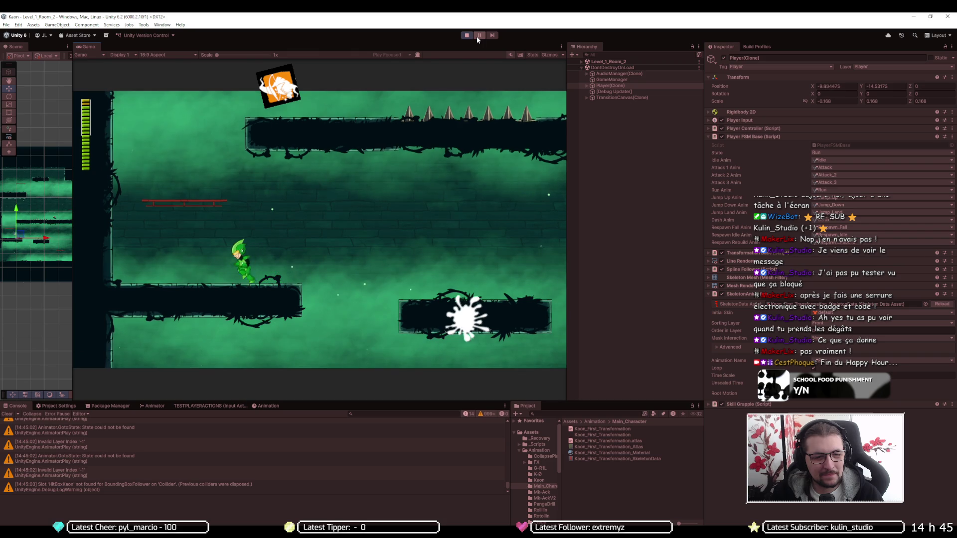
key(space)
key(d)
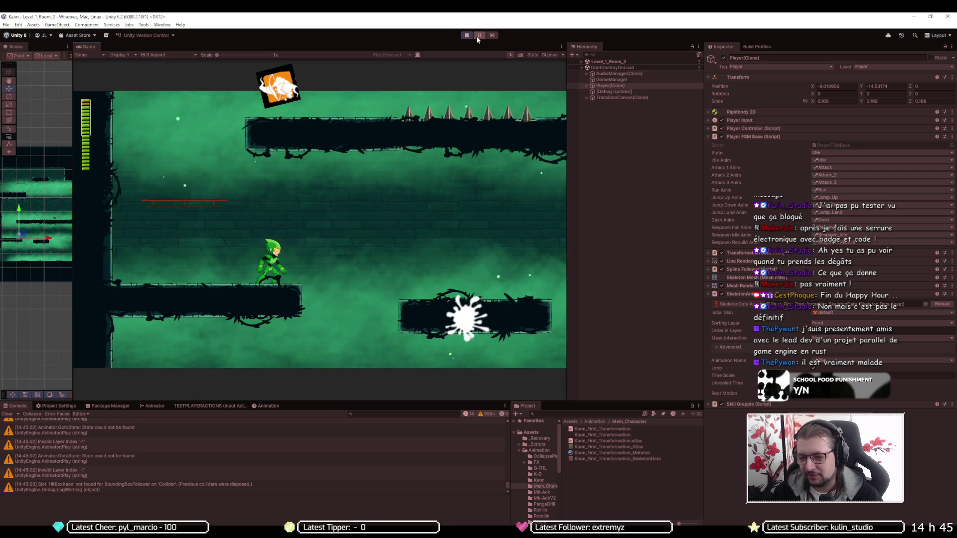
key(a)
key(space)
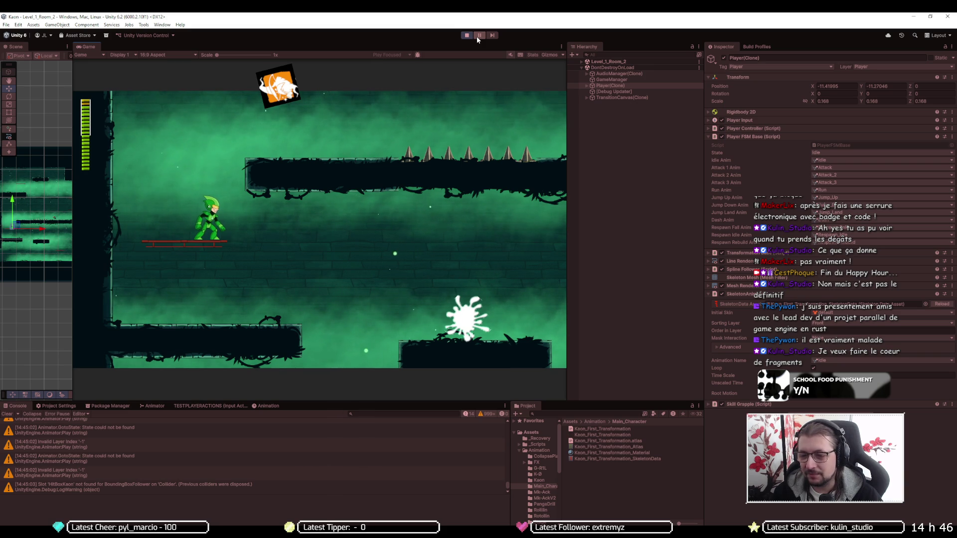
key(space)
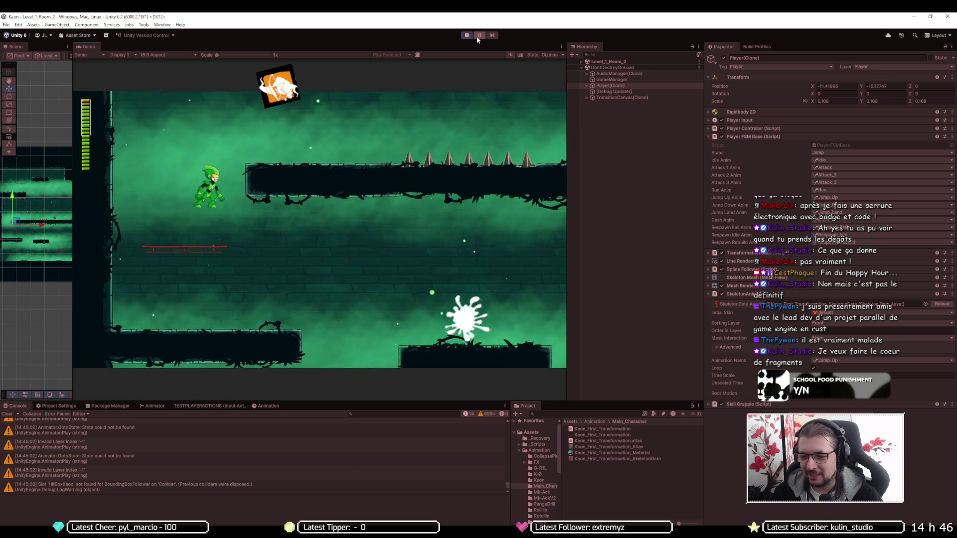
Step: Move right toward the spikes, jump again after respawning, then stop Play mode
key(Right)
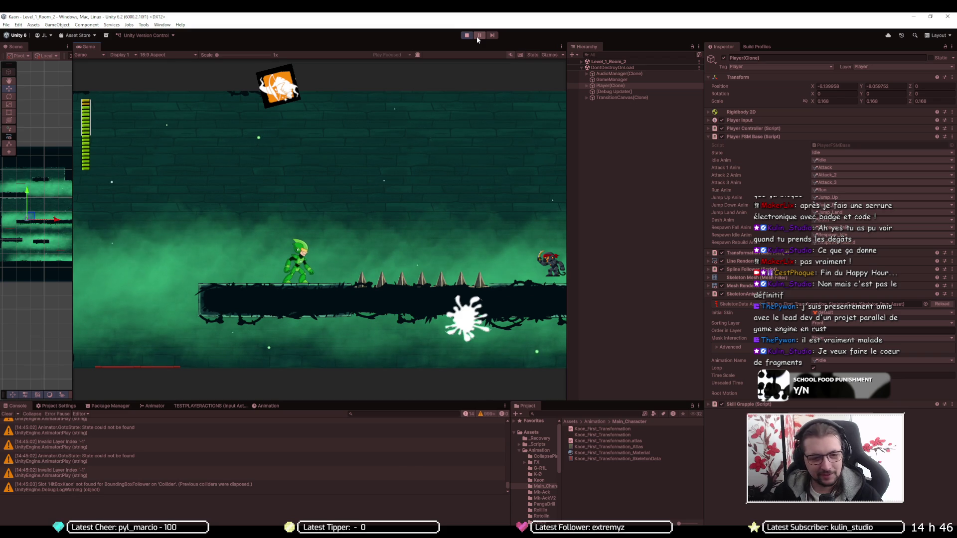
key(Right)
key(space)
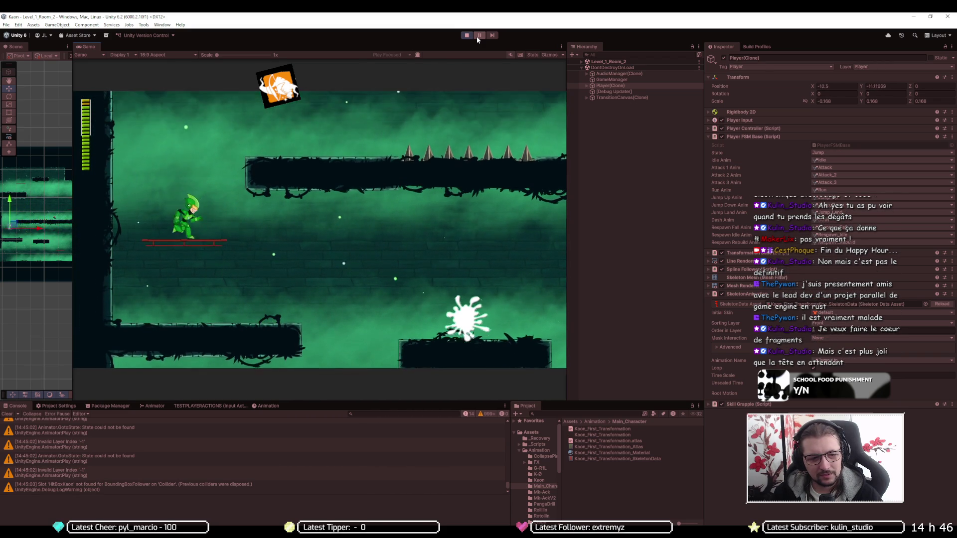
key(space)
key(Right)
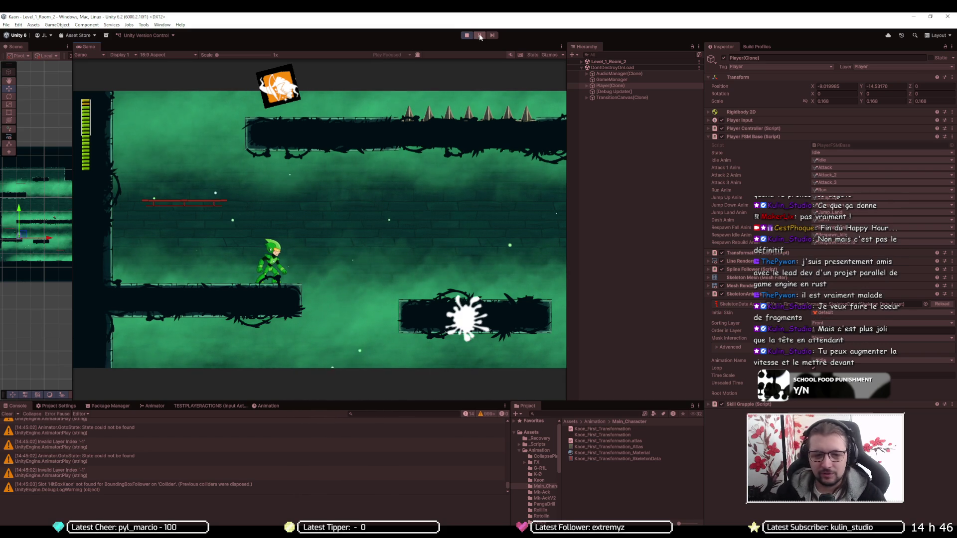
click(467, 35)
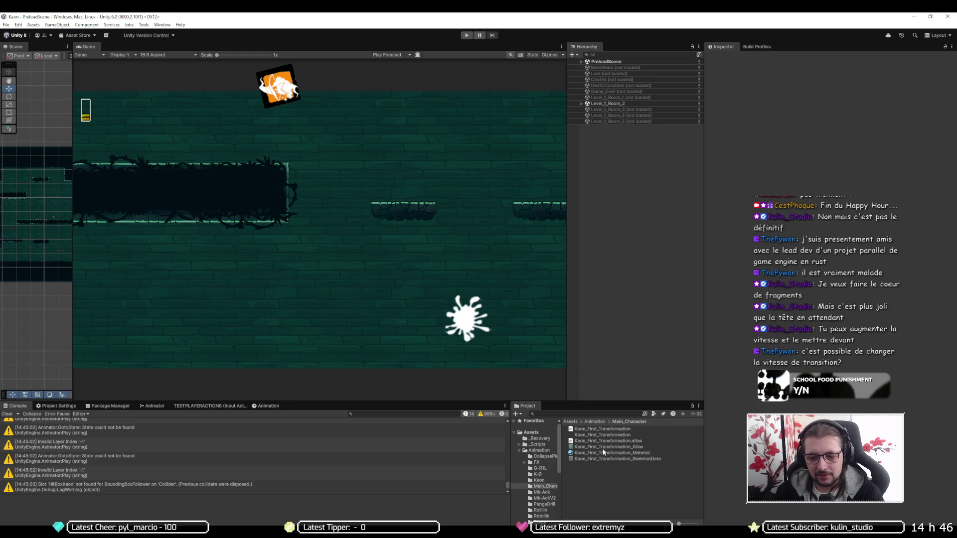
Step: Select the Player prefab under Prefabs > Player and expand its Player Controller settings
click(519, 450)
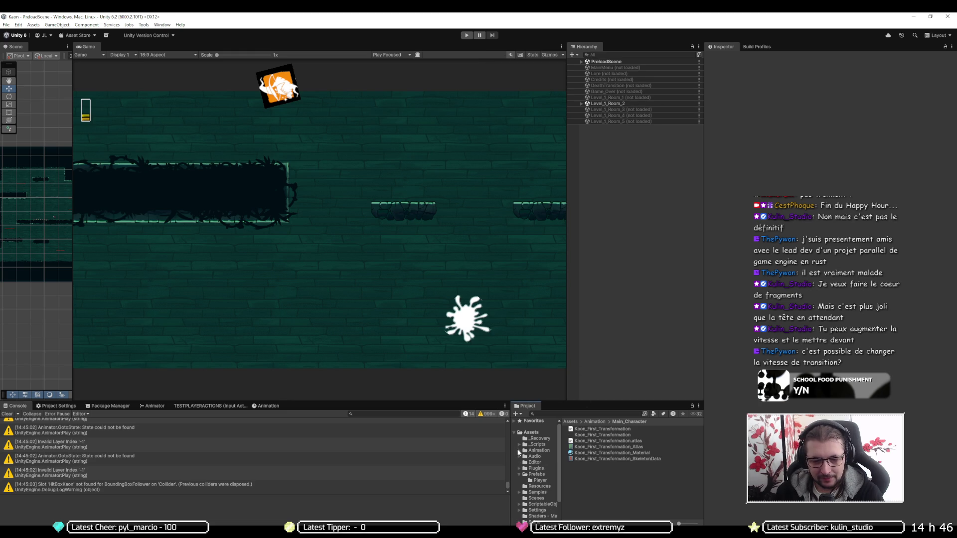
click(540, 480)
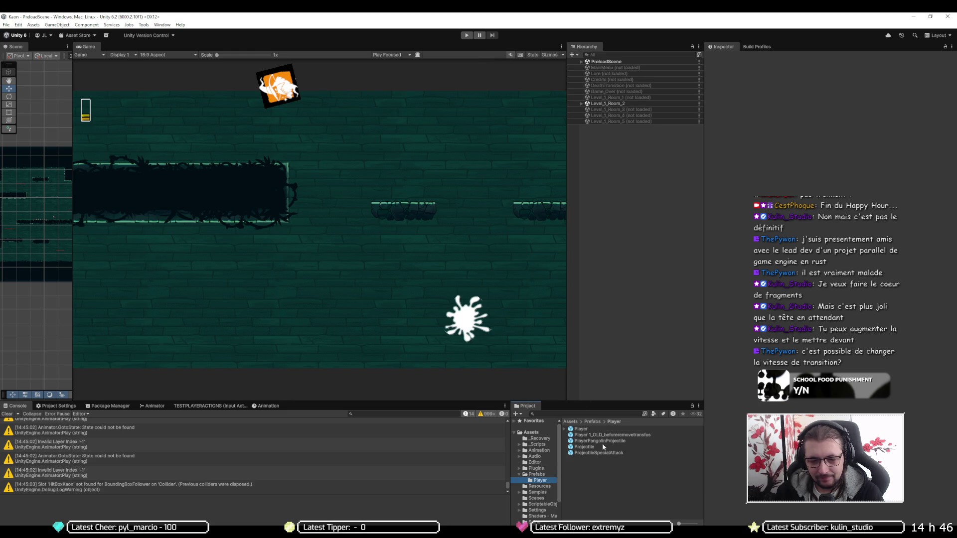
click(612, 429)
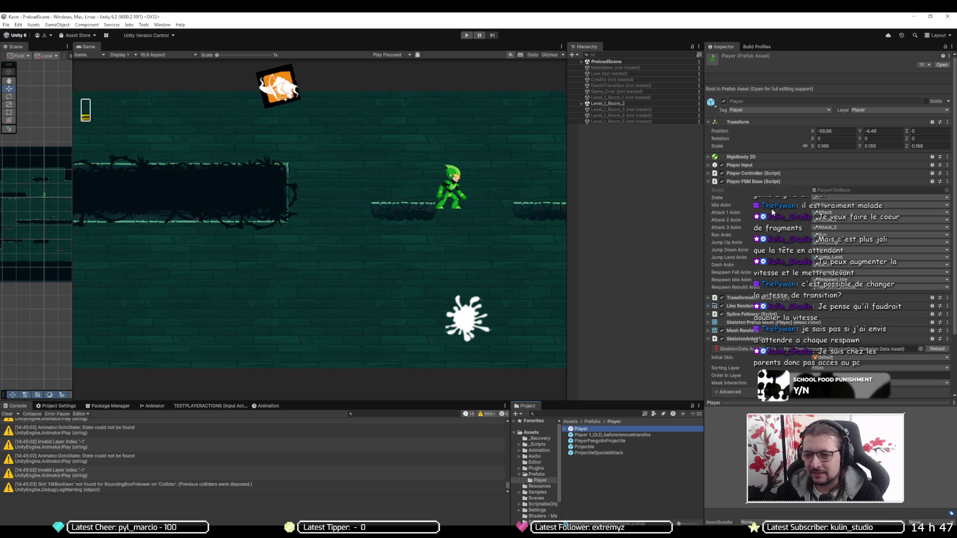
click(748, 179)
click(751, 174)
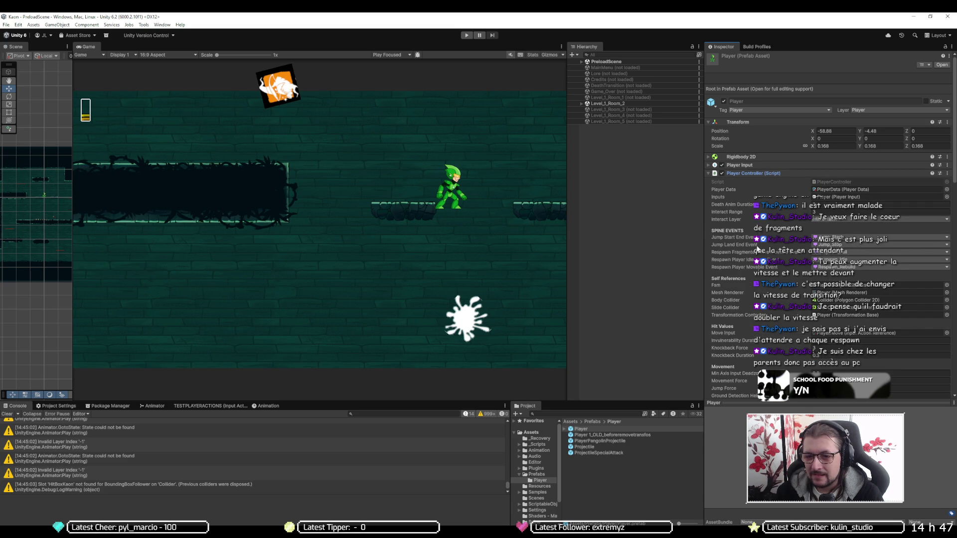
Step: Scroll to the Respawn Duration field, select it, then start Play mode
scroll(757, 259, down, 10)
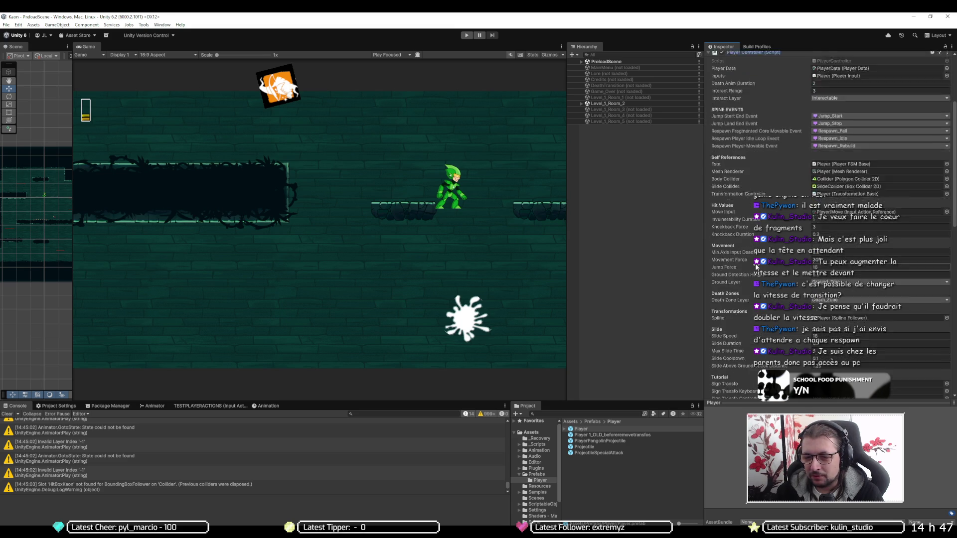
scroll(756, 266, down, 6)
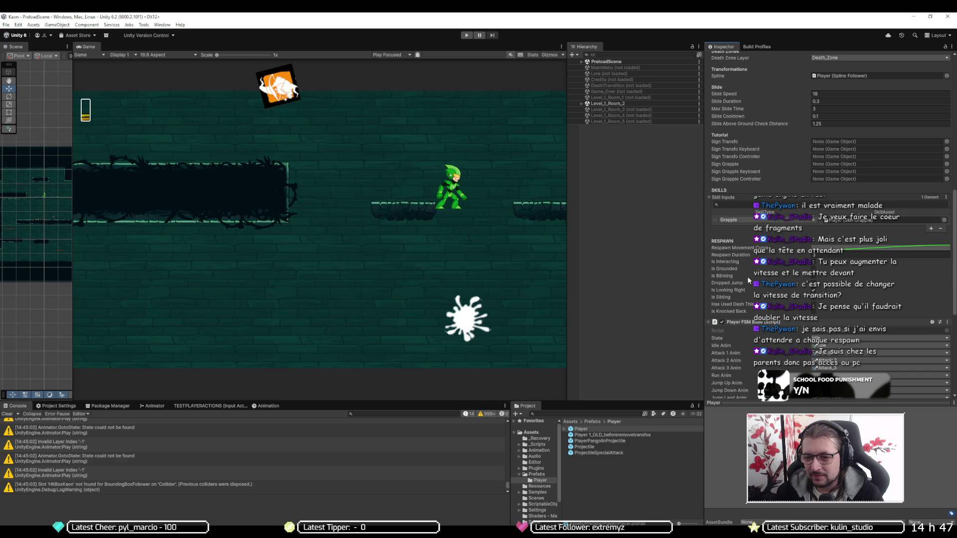
scroll(753, 284, up, 3)
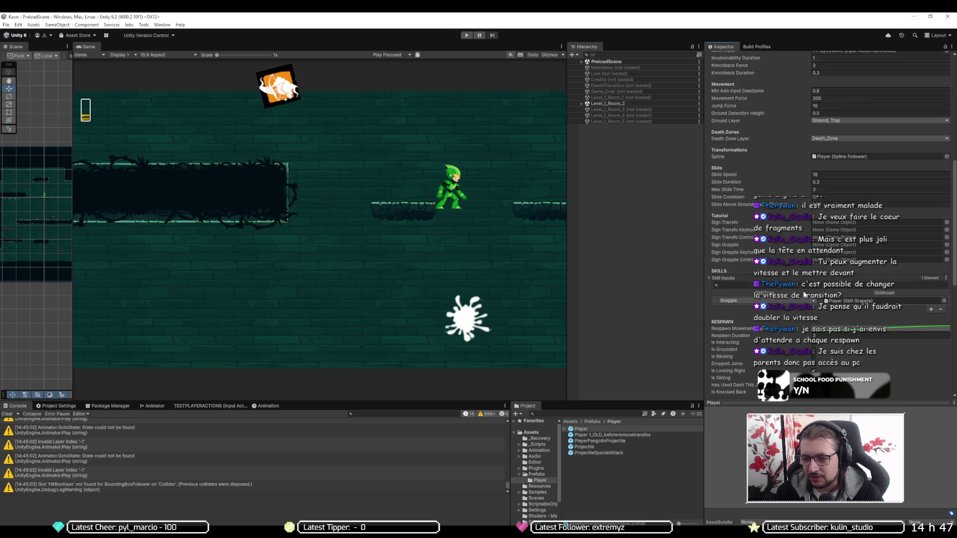
click(844, 355)
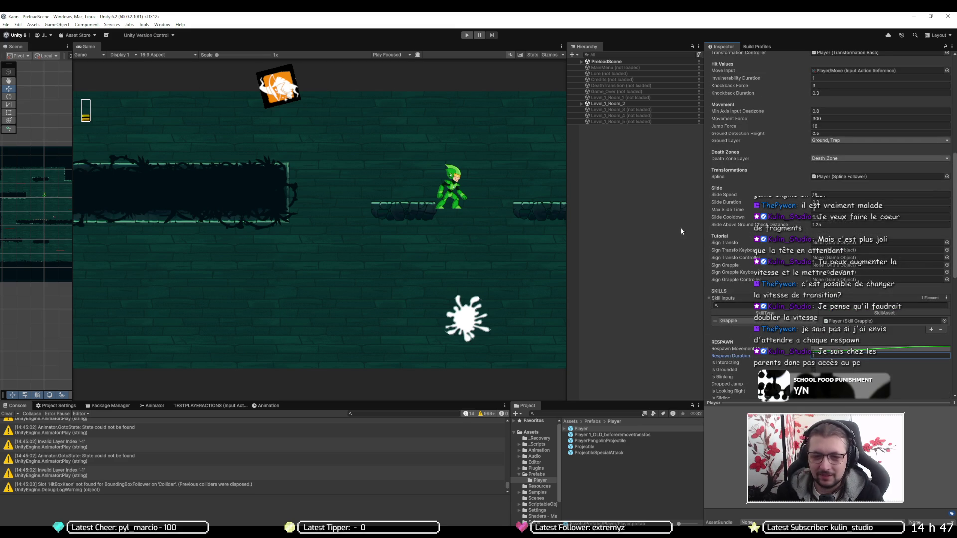
click(463, 36)
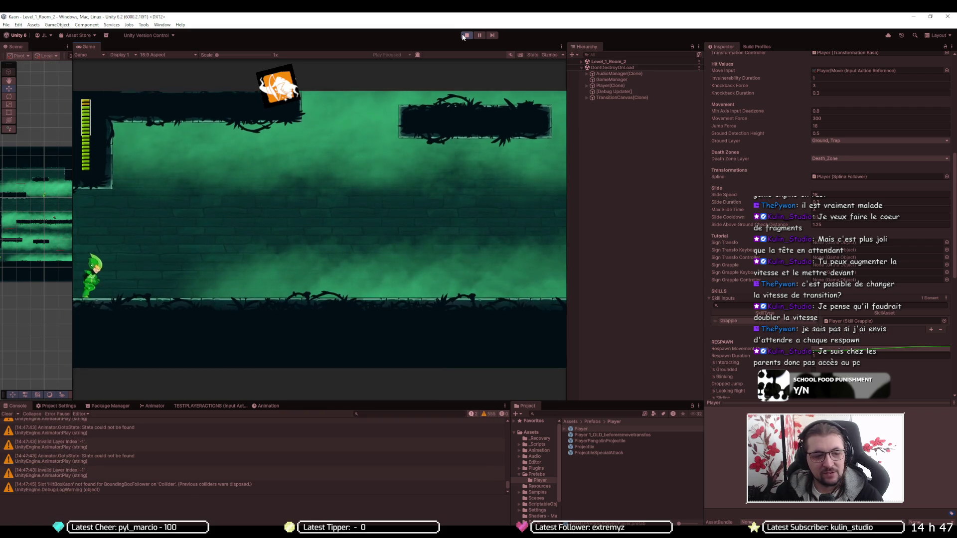
Step: Jump through Level_1_Room_2 onto the higher platforms, dash toward the spikes, and jump back up-left
key(space)
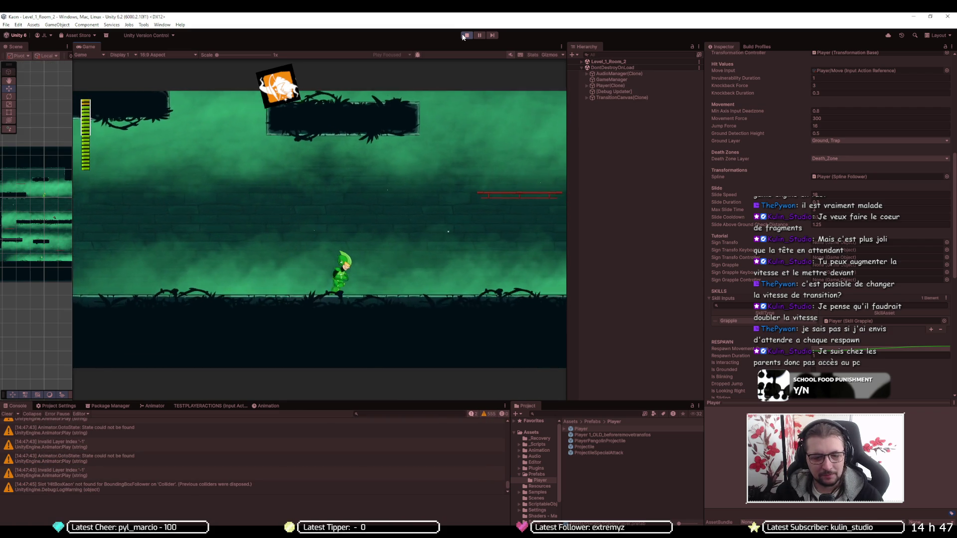
key(space)
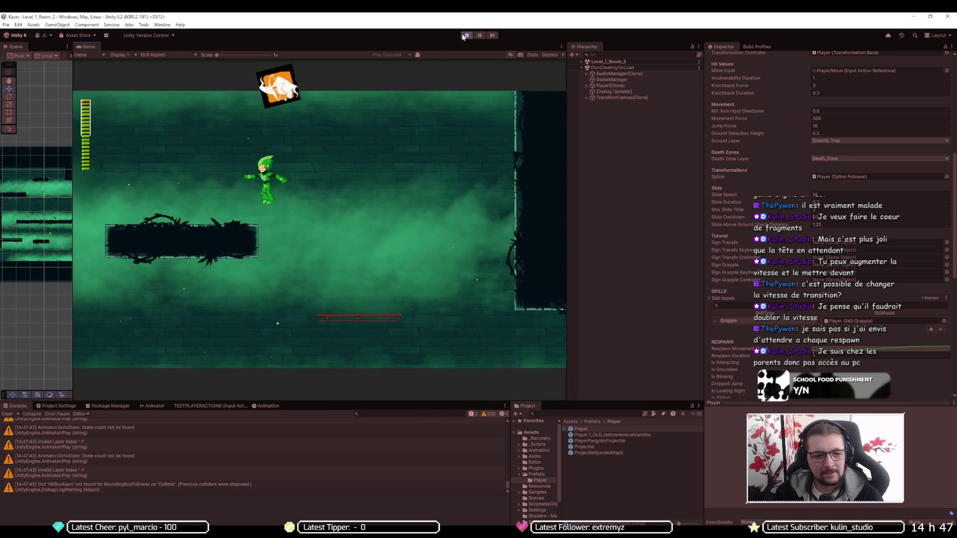
key(a)
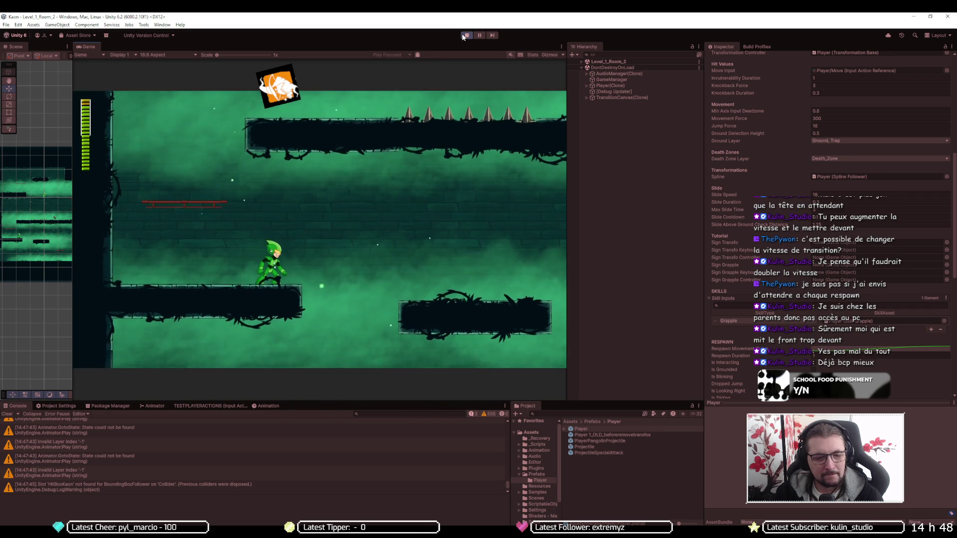
key(space)
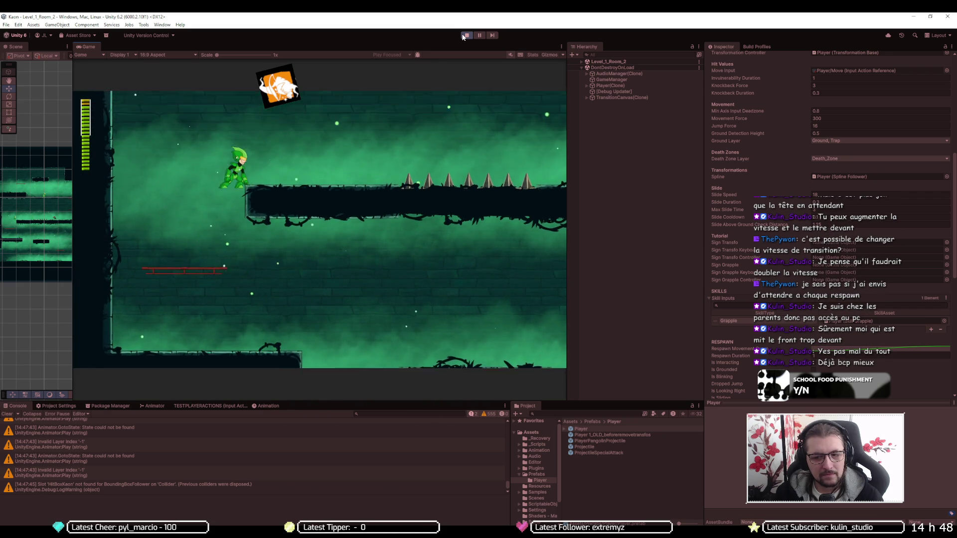
key(d)
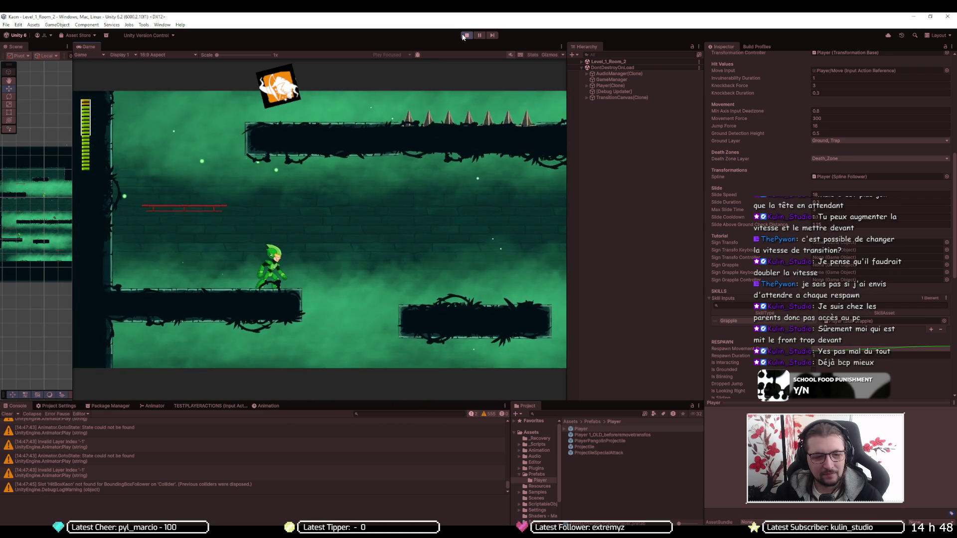
key(space)
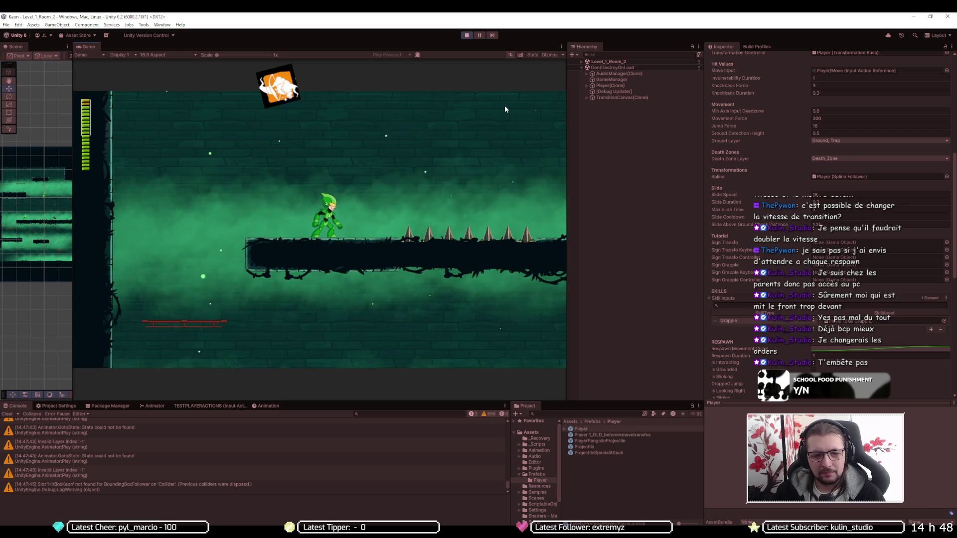
Step: Turn left and right, run off the ledge, then jump from the left wall onto the red platform
key(a)
key(d)
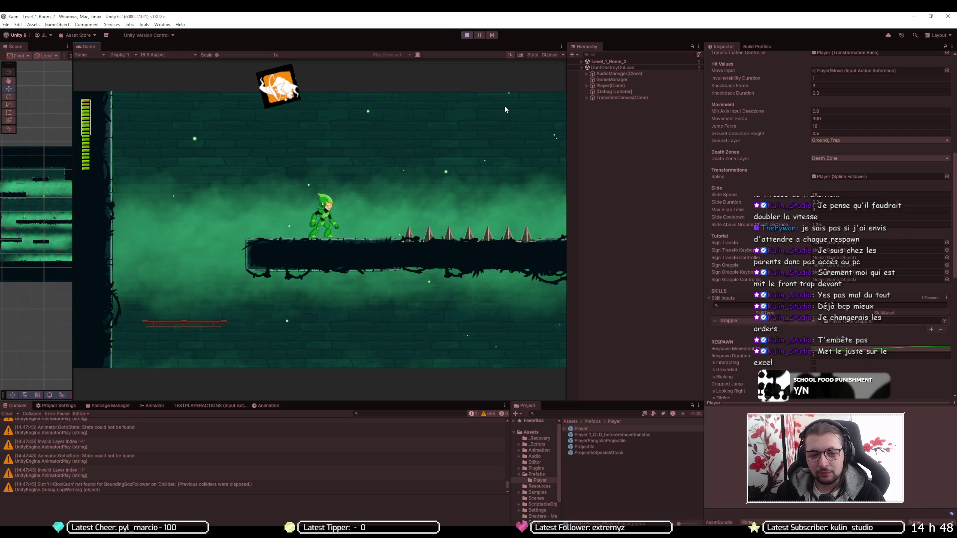
key(a)
key(a)
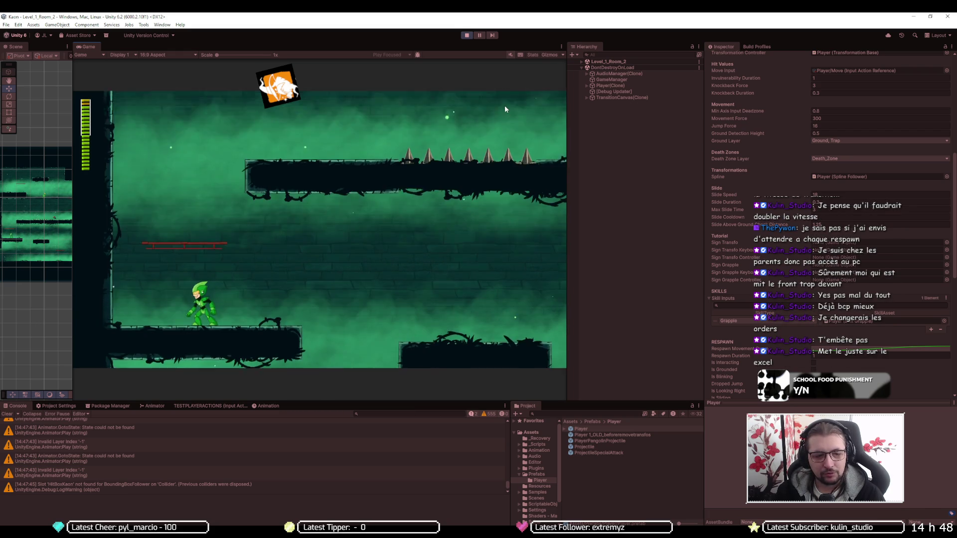
key(space)
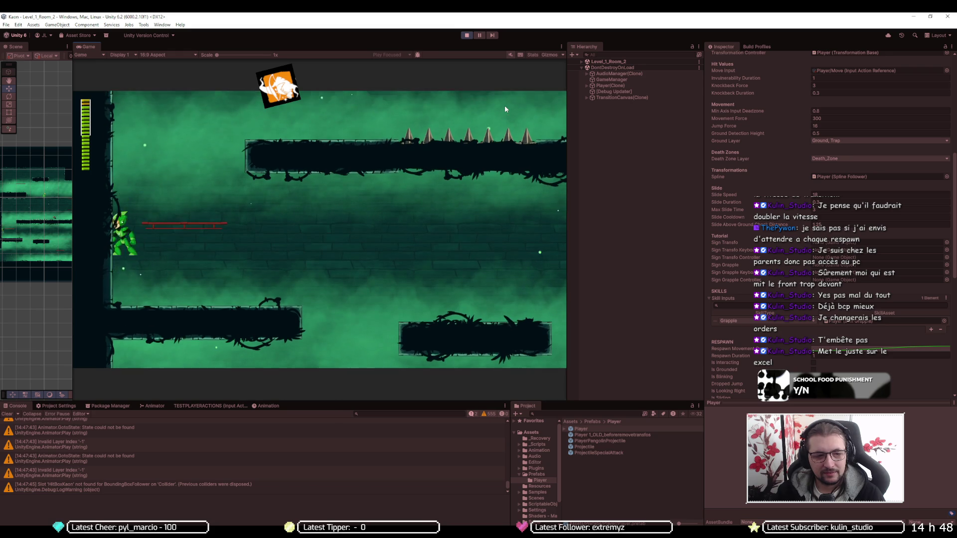
key(d)
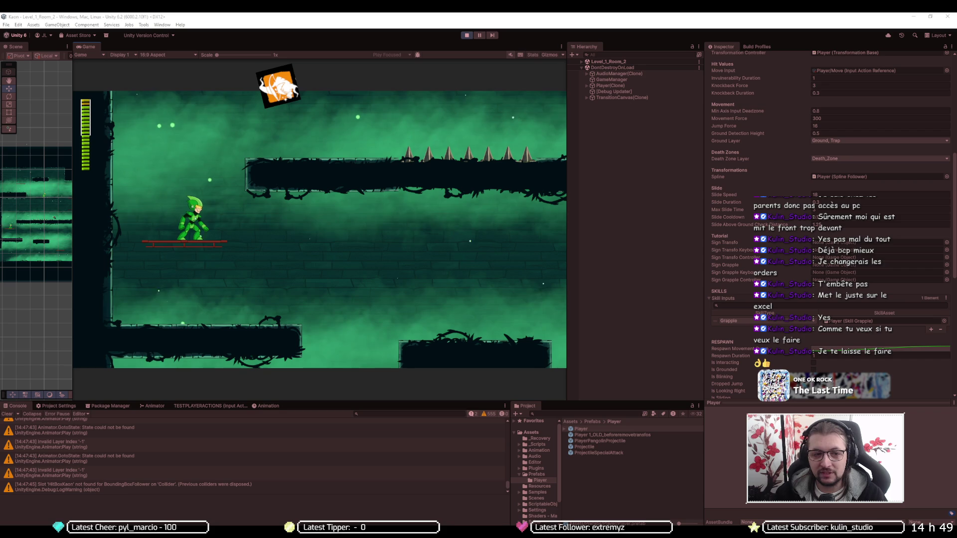
Step: Jump on the red platform, run right over the spikes, then jump back left and again
key(space)
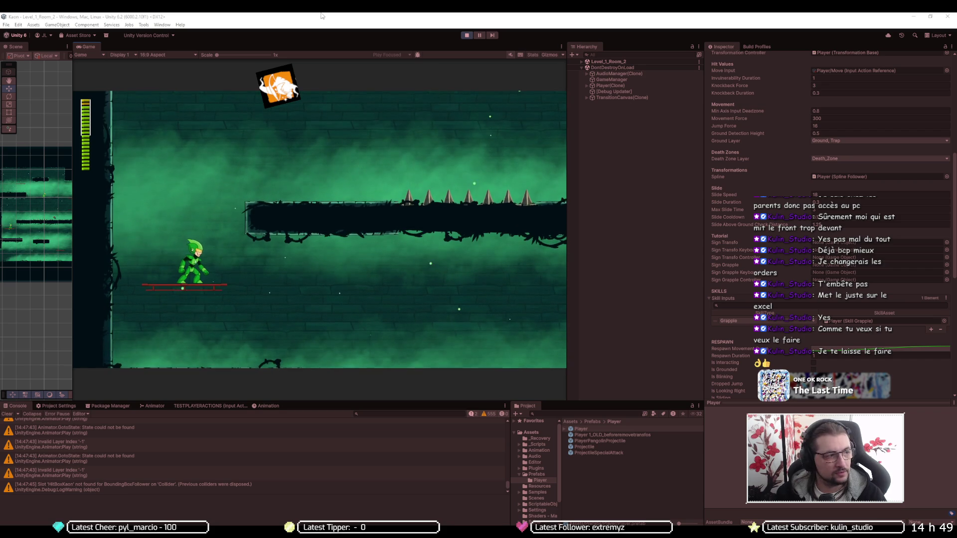
key(d)
key(space)
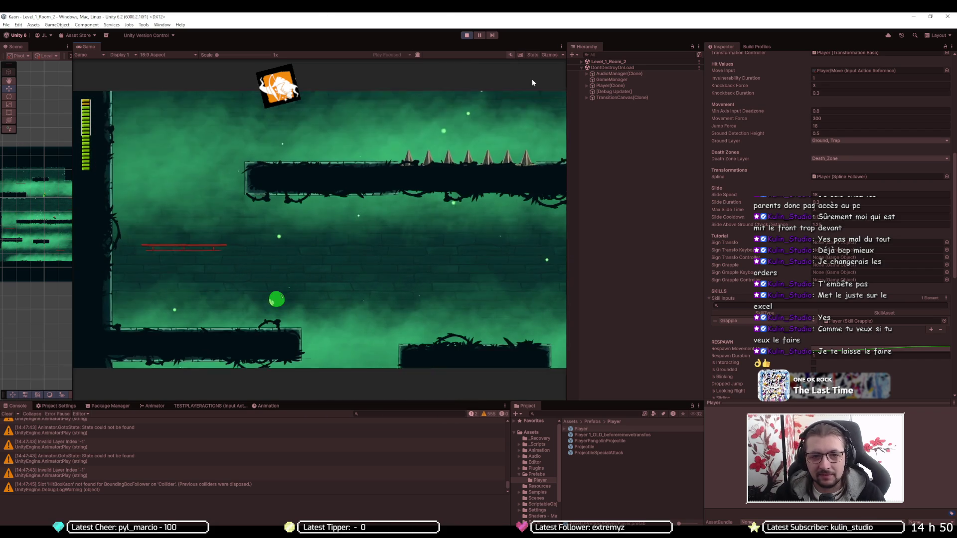
key(space)
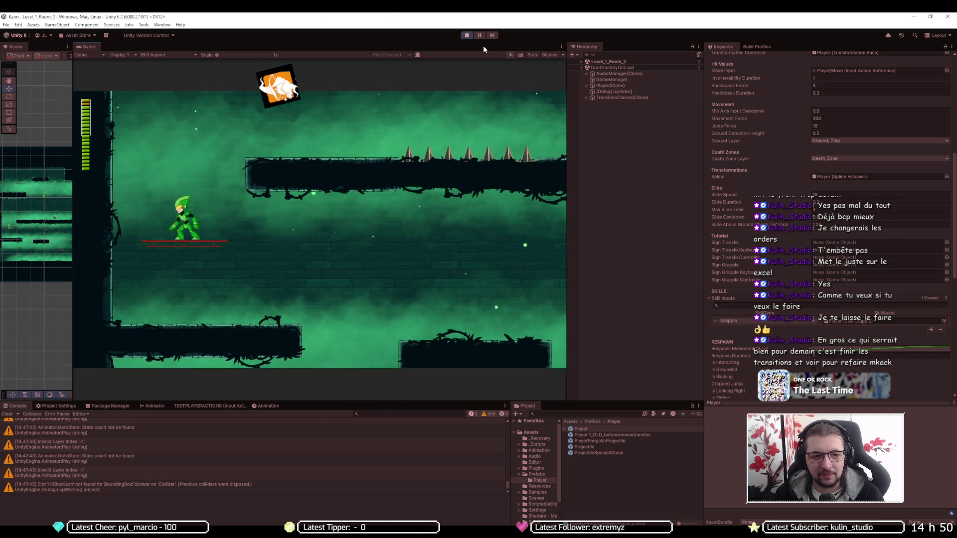
key(space)
key(space)
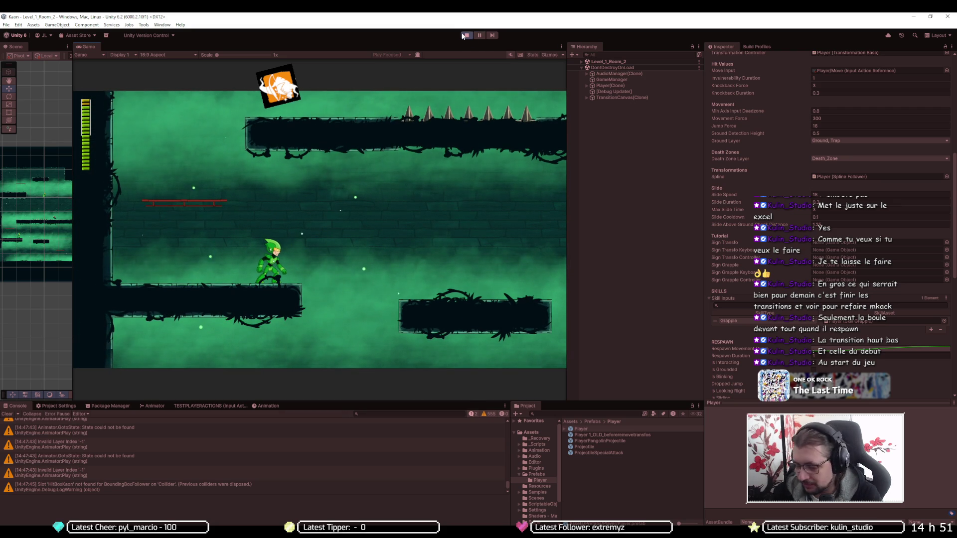
Step: Stop the game, load Level_1_Room_1, unload Level_1_Room_2, and play-test Room_1
click(464, 36)
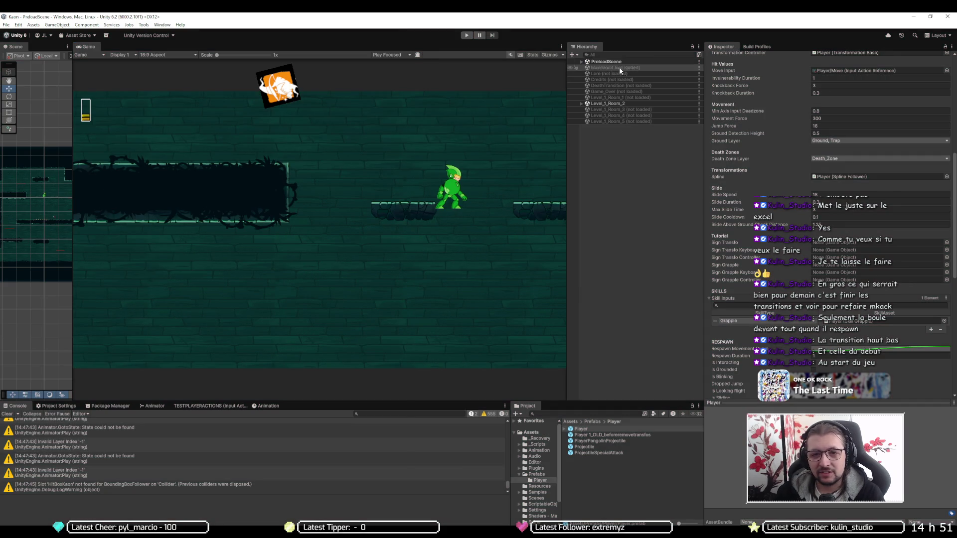
click(613, 97)
right_click(615, 97)
click(617, 108)
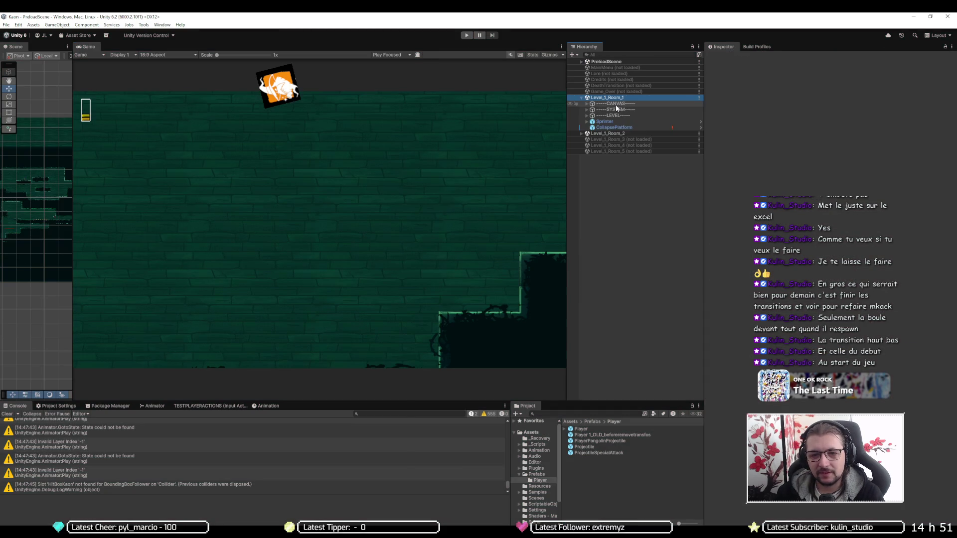
right_click(611, 134)
click(621, 178)
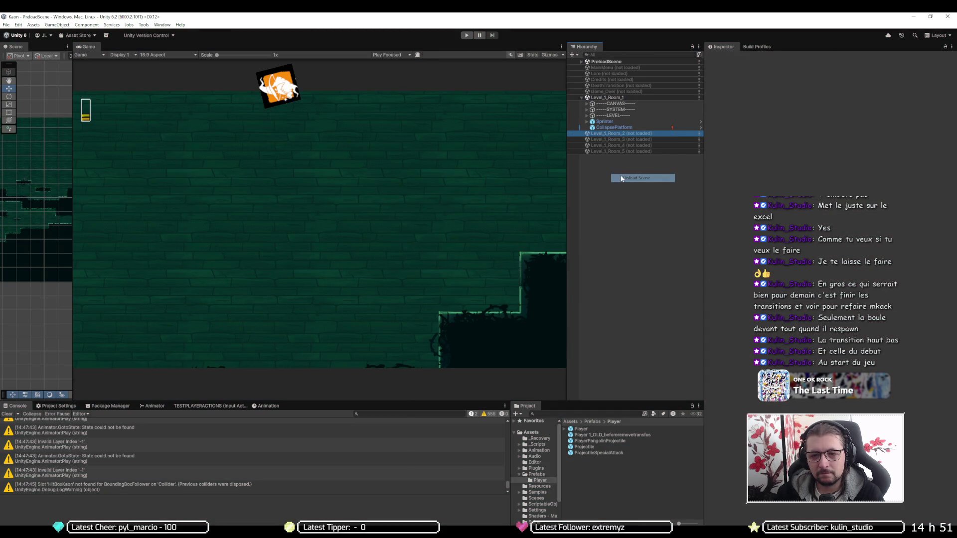
click(467, 36)
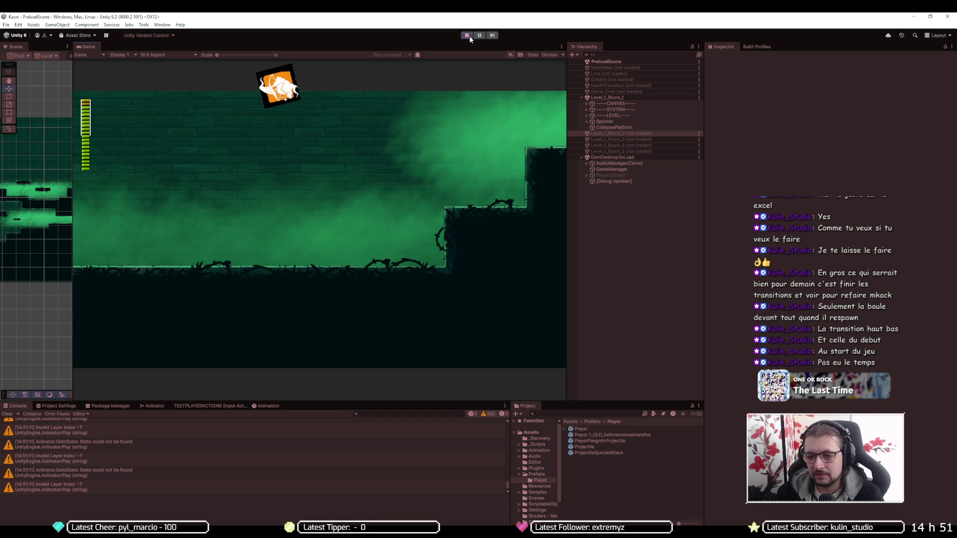
click(469, 35)
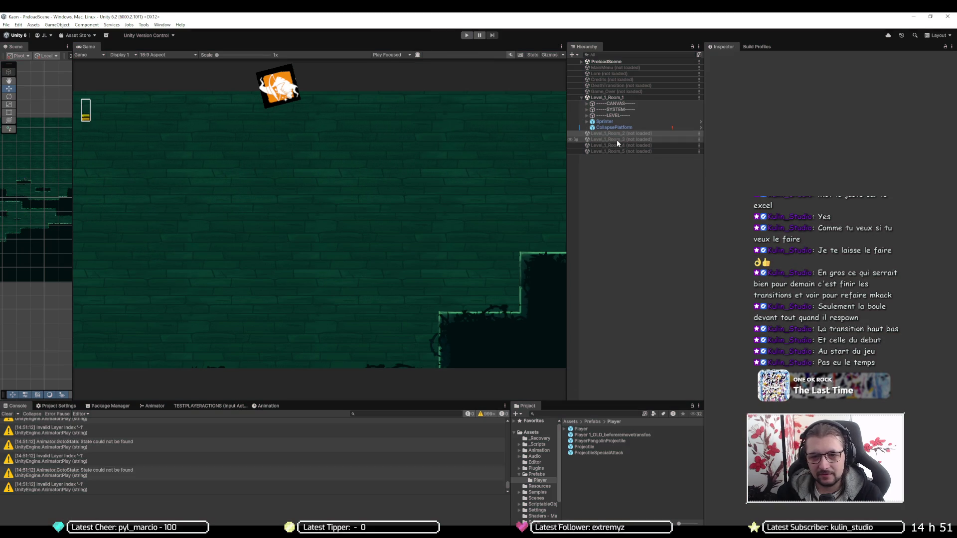
Step: Reload Level_1_Room_2, unload Level_1_Room_1, and briefly play-test Room_2
right_click(624, 134)
click(633, 140)
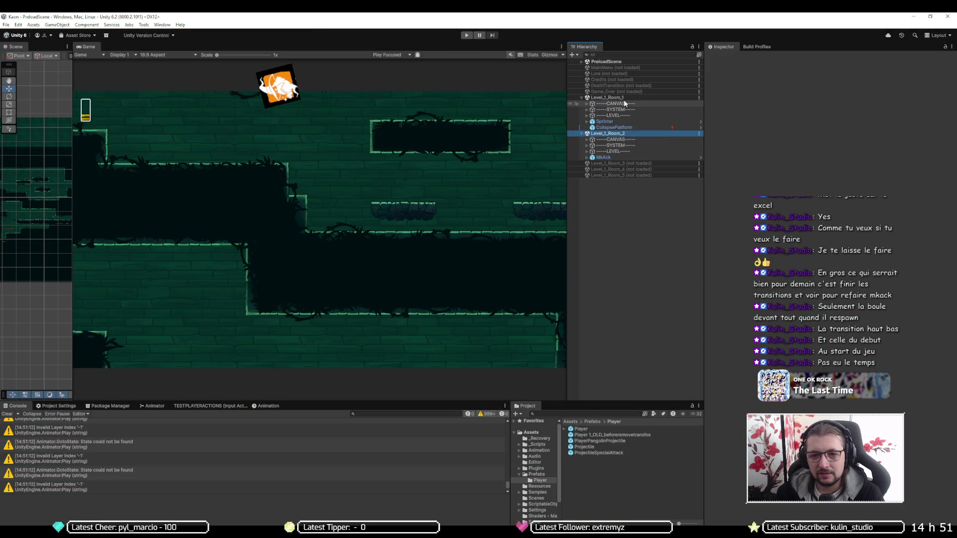
right_click(623, 98)
click(641, 141)
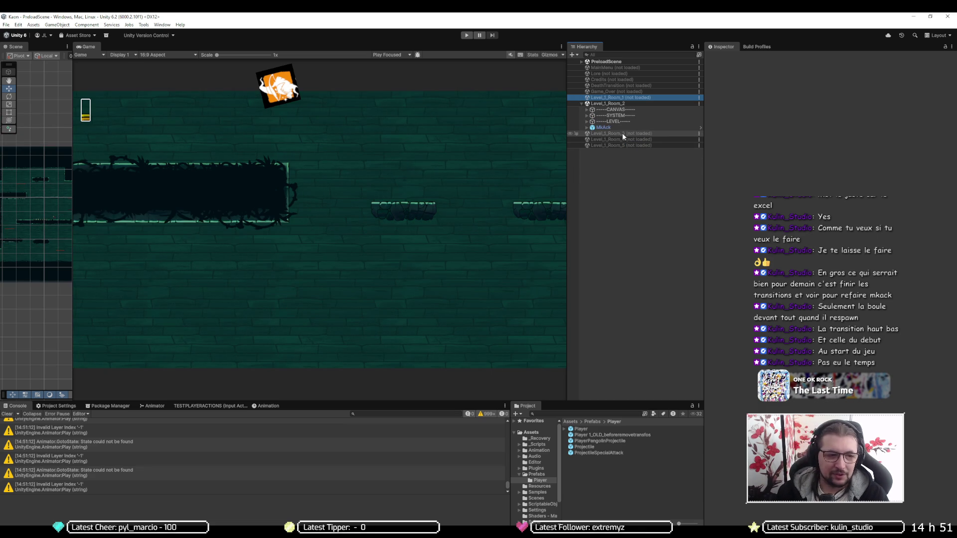
click(467, 34)
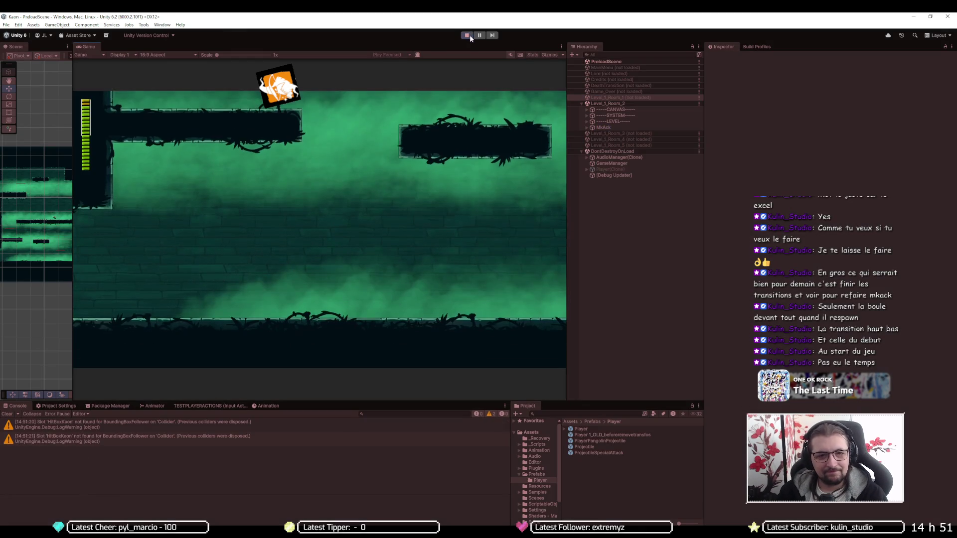
click(467, 35)
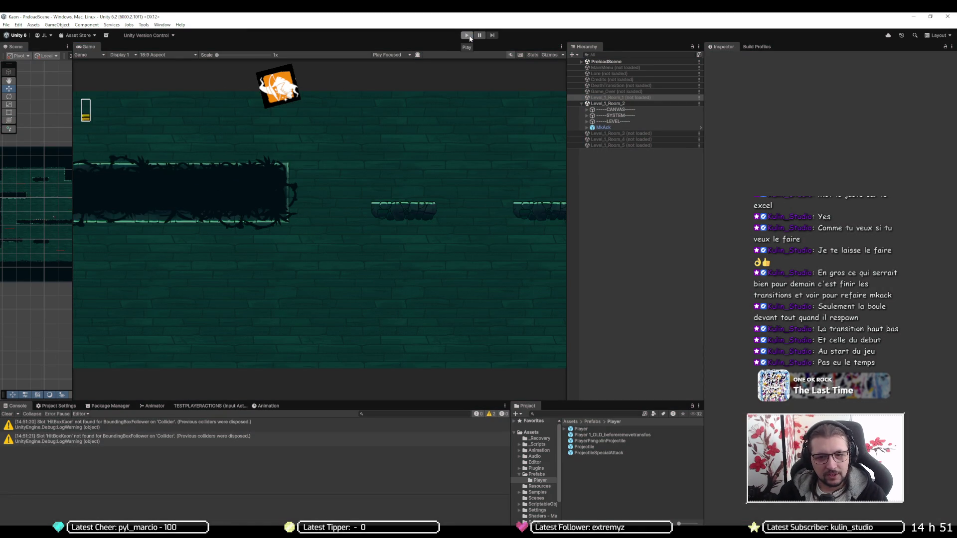
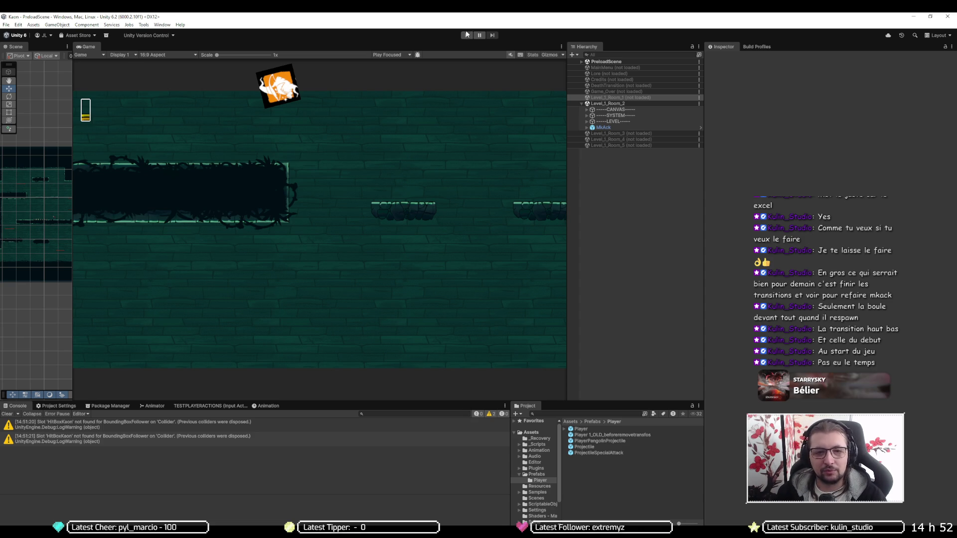
Step: Start play mode and run, jump and slash-attack the player around Level_1_Room_1
click(467, 35)
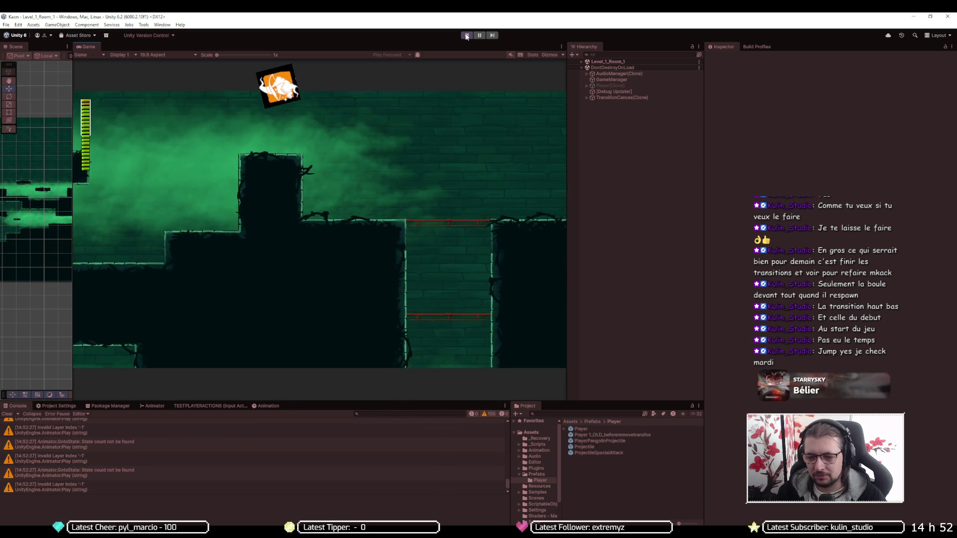
key(Left)
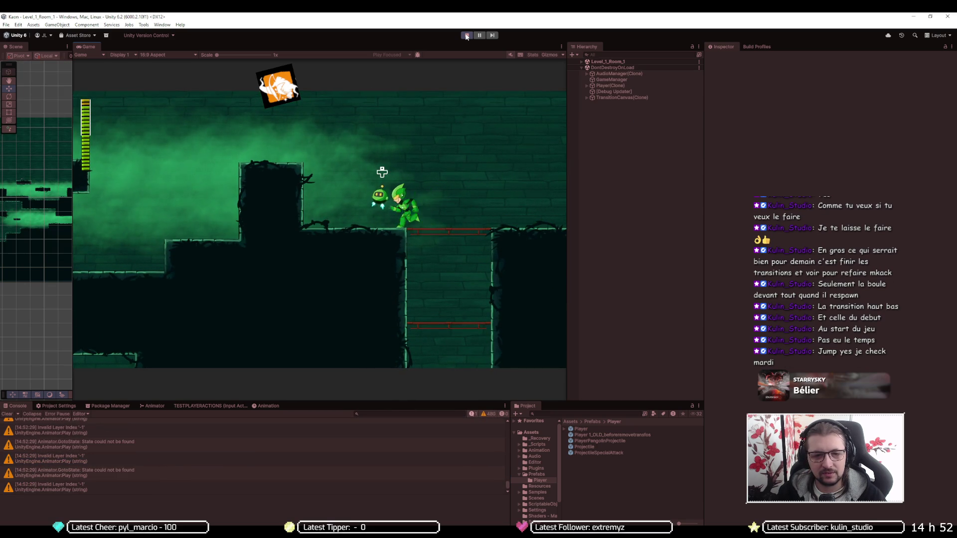
key(space)
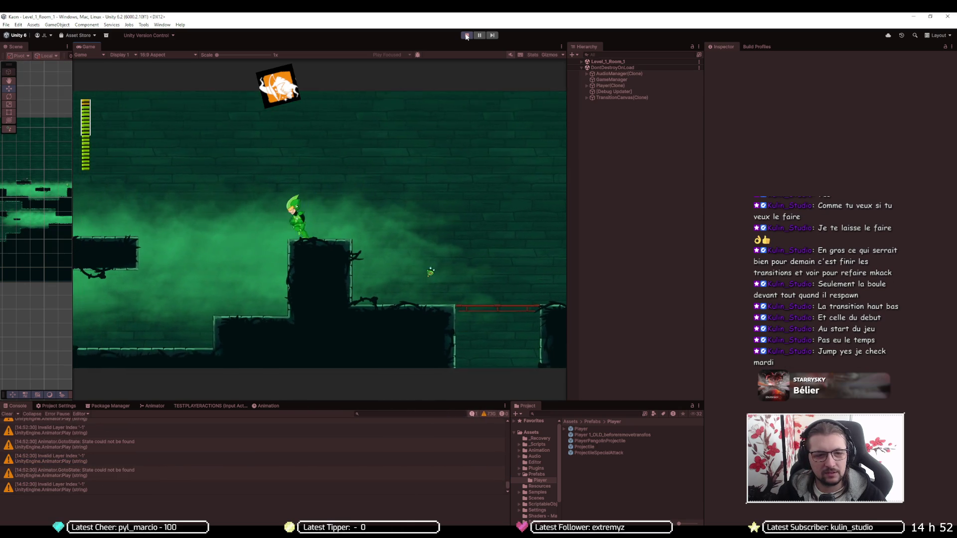
key(Left)
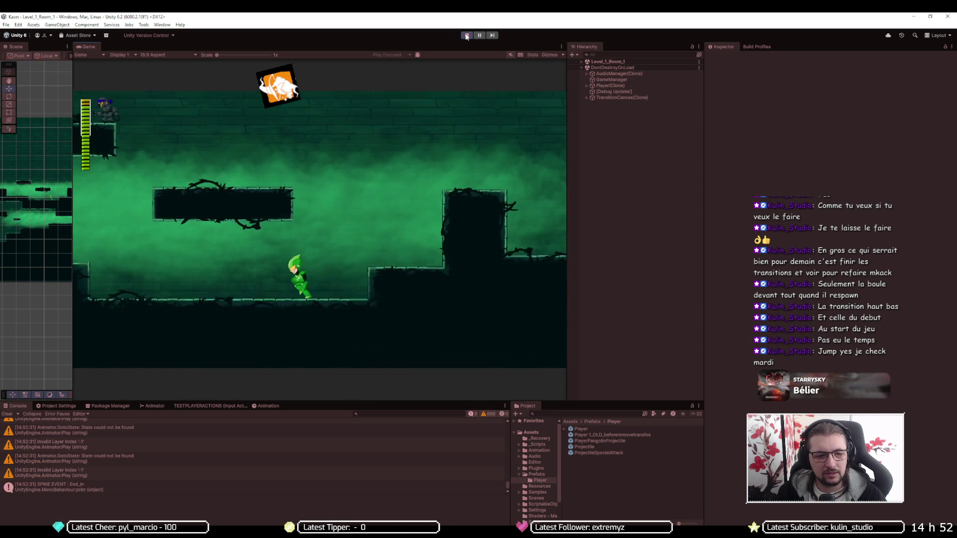
key(Right)
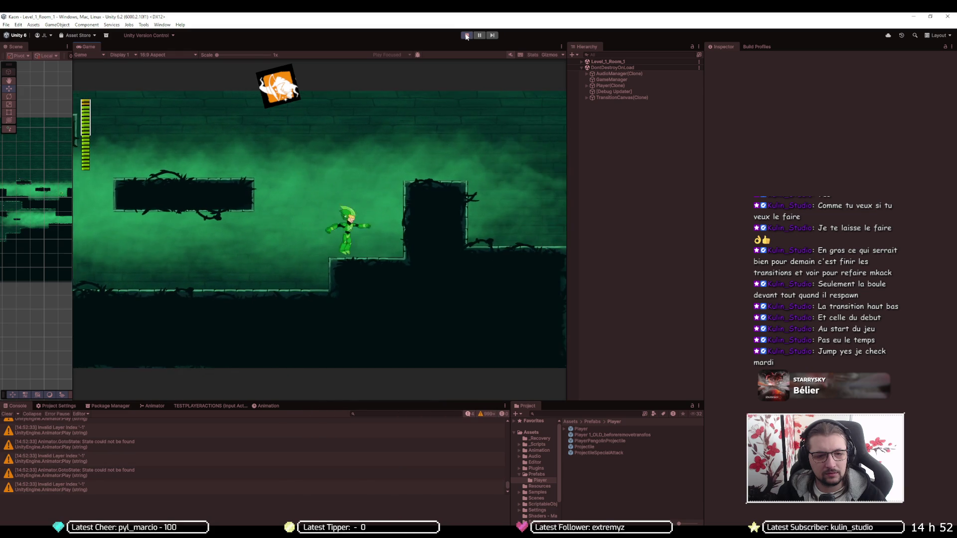
key(space)
key(x)
Step: Jump the player onto and off the tall ledge several times
key(Left)
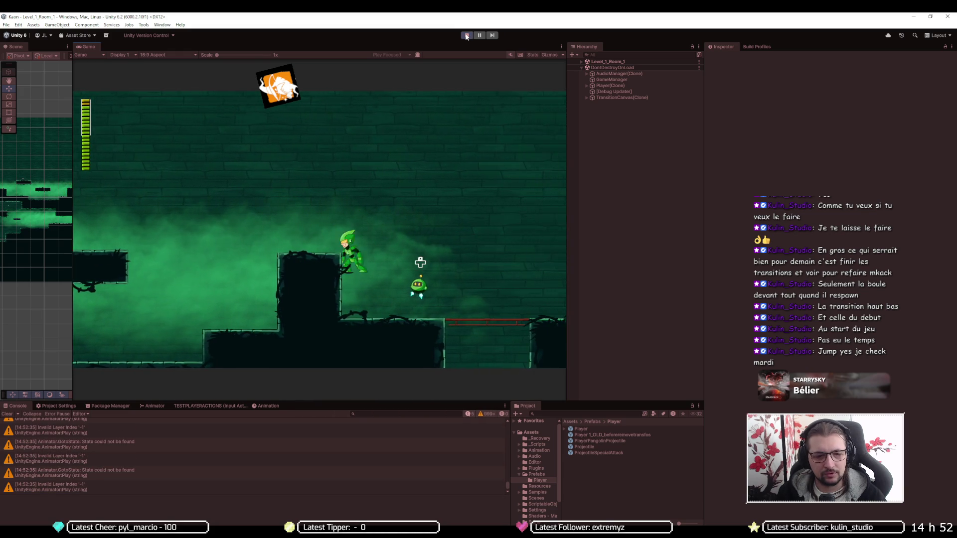
key(space)
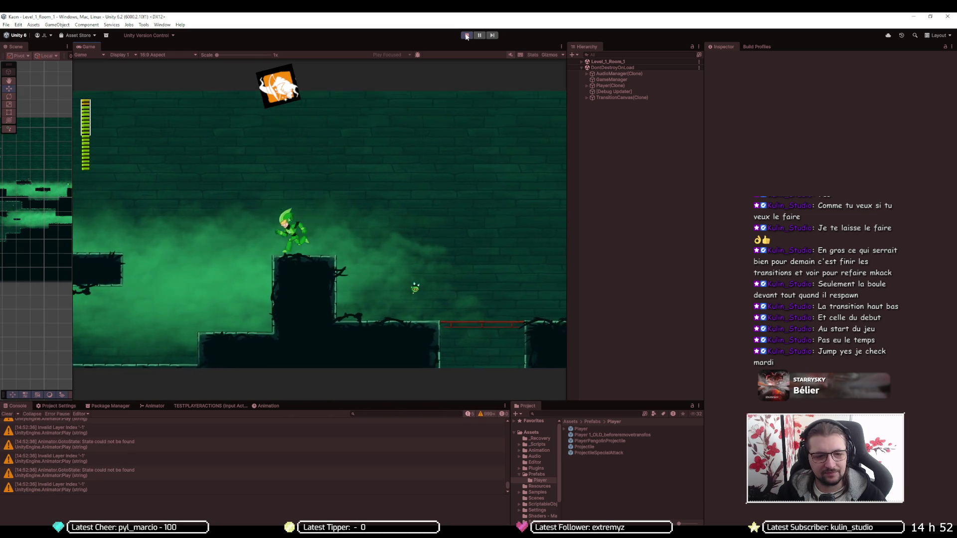
key(space)
key(Right)
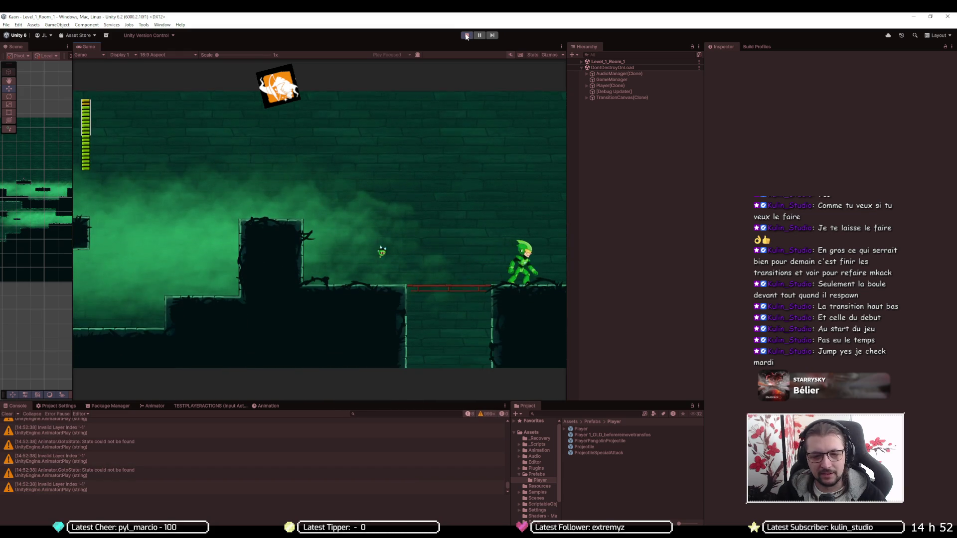
key(space)
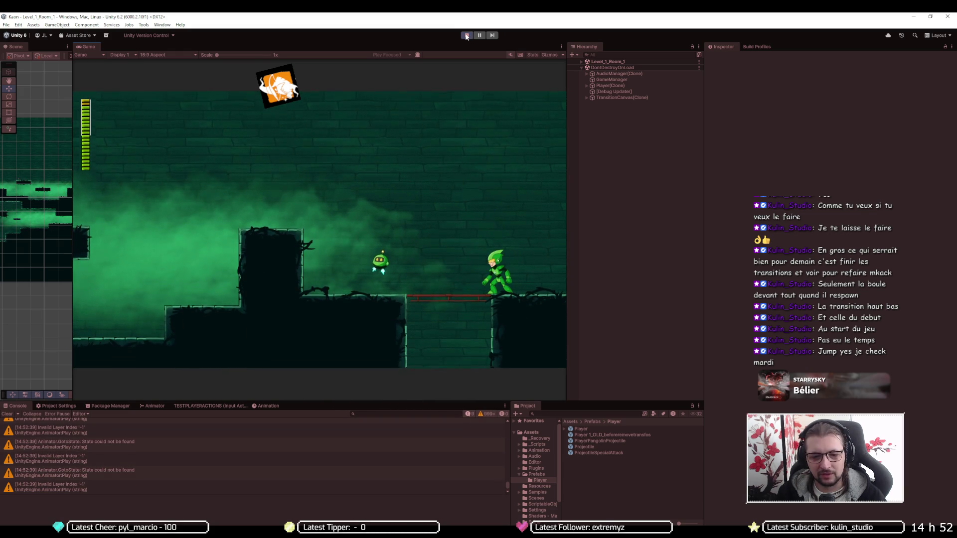
key(space)
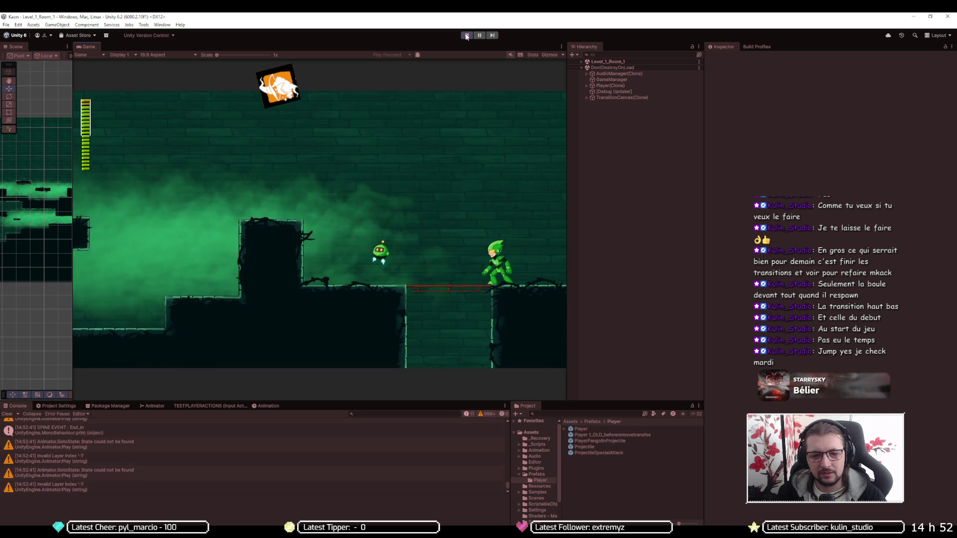
key(space)
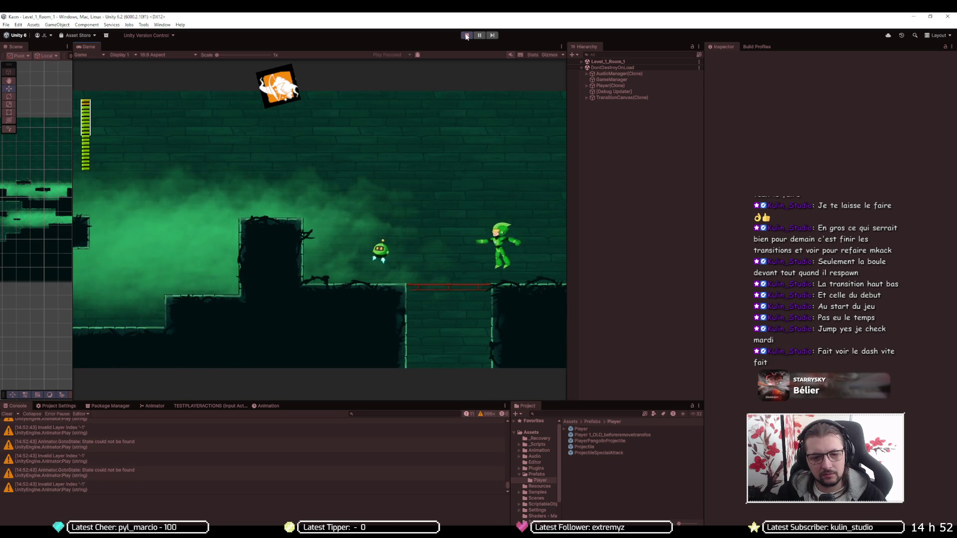
key(space)
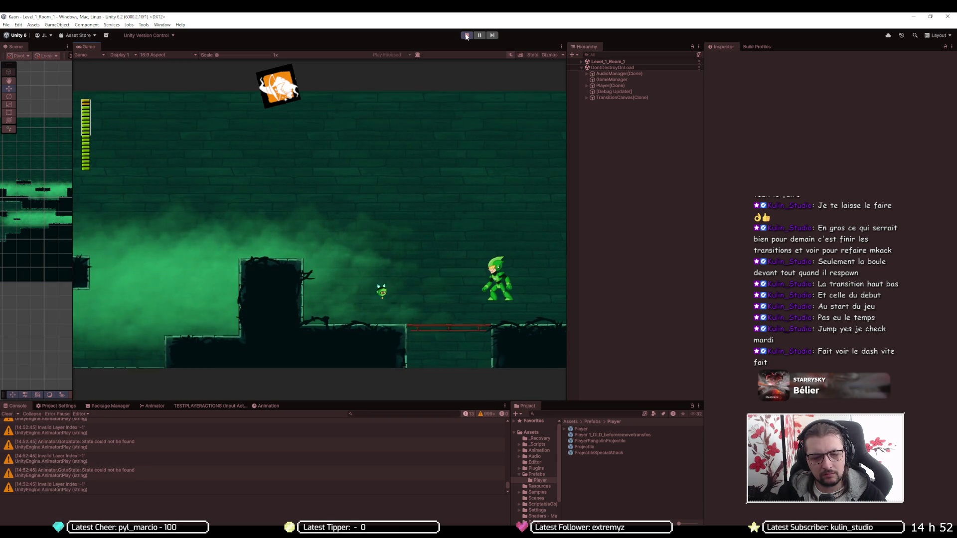
key(space)
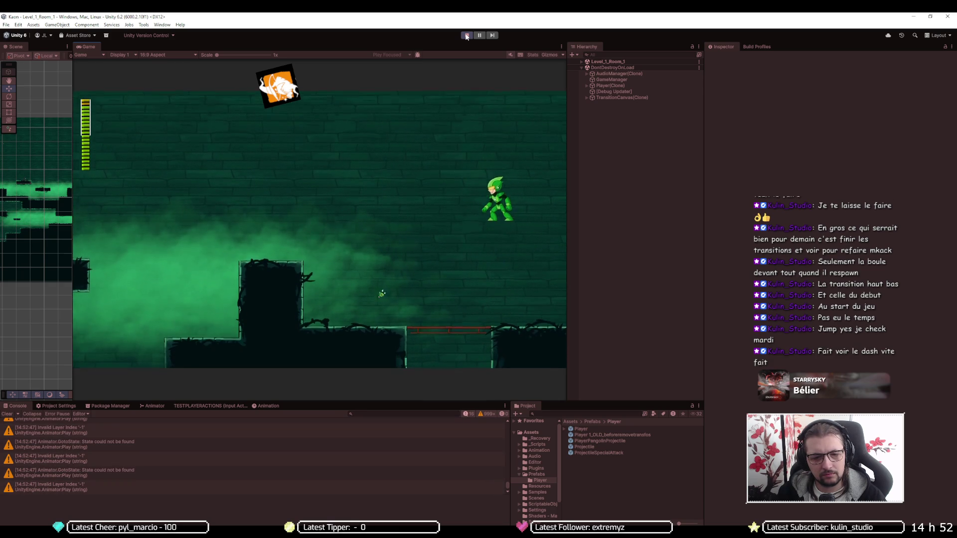
key(space)
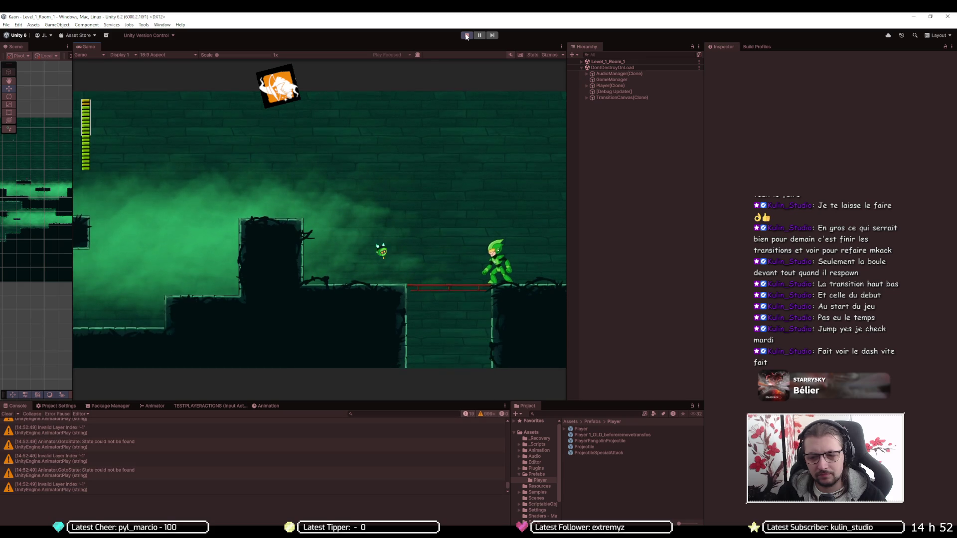
Step: Dash the player left and right repeatedly across the room, ending paused mid-dash
key(Left)
key(shift)
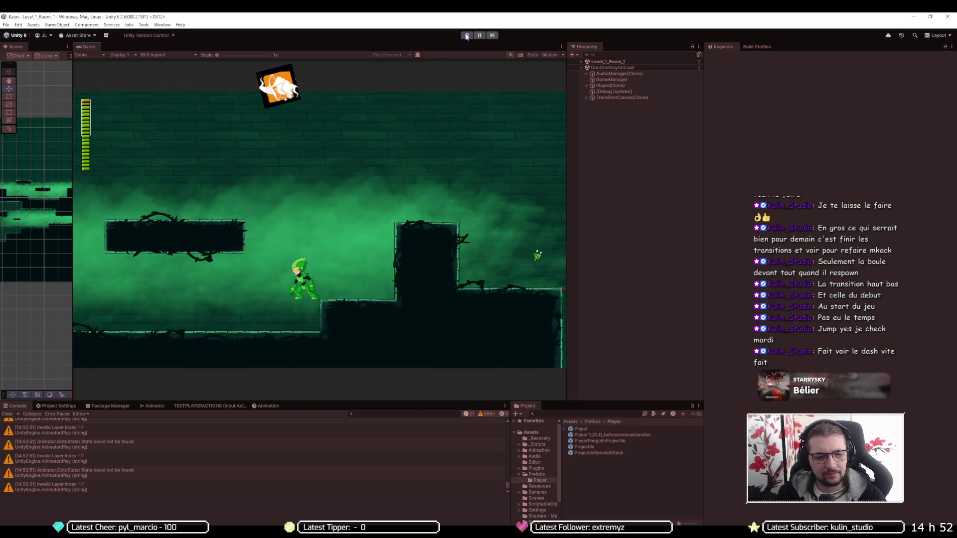
key(Right)
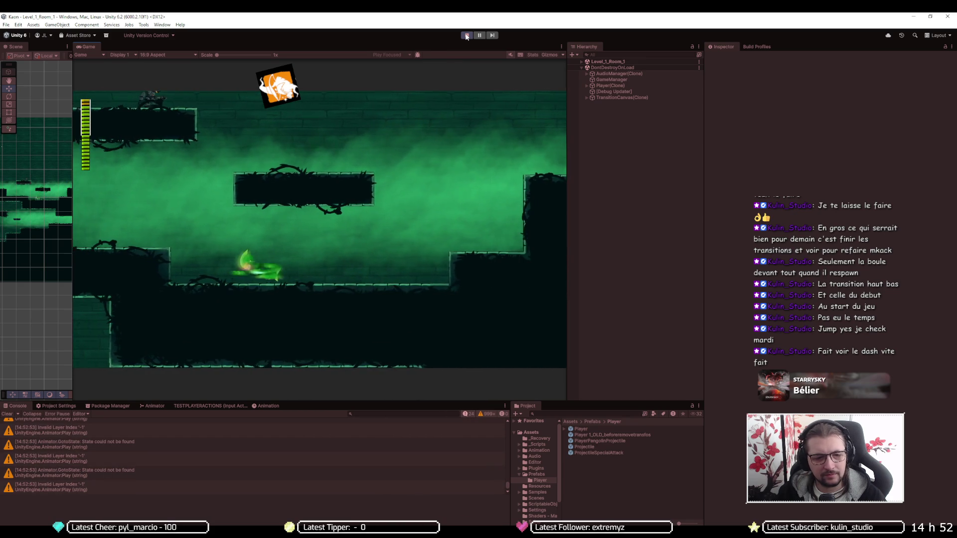
key(shift)
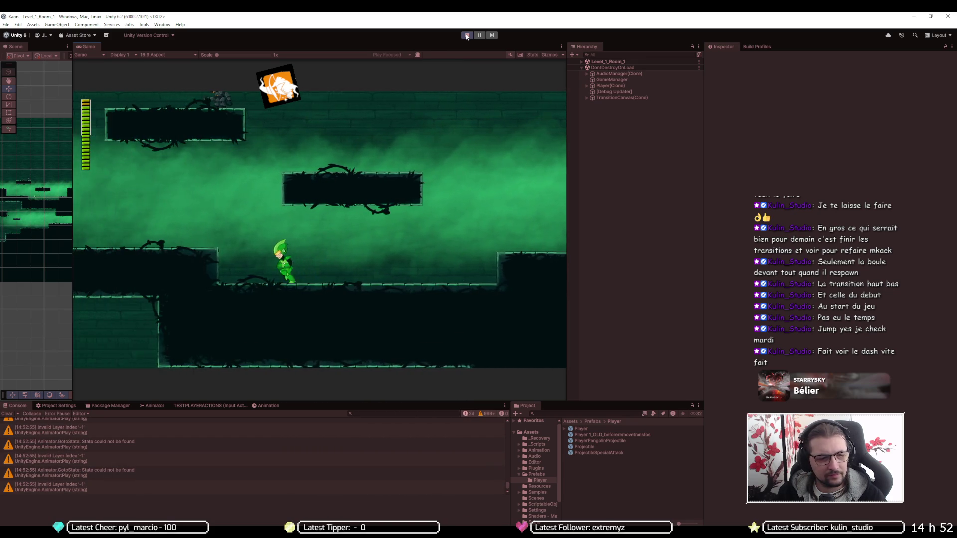
key(shift)
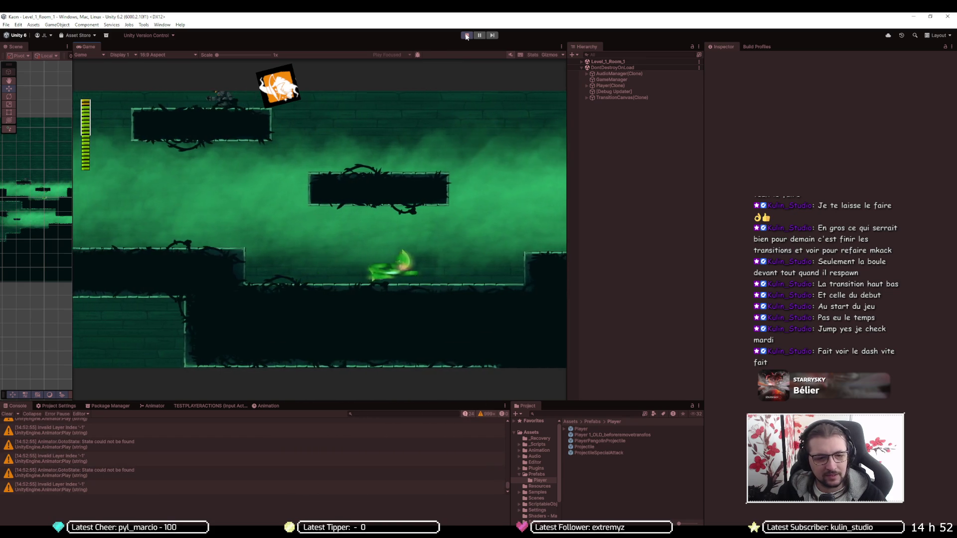
key(Left)
key(Right)
key(shift)
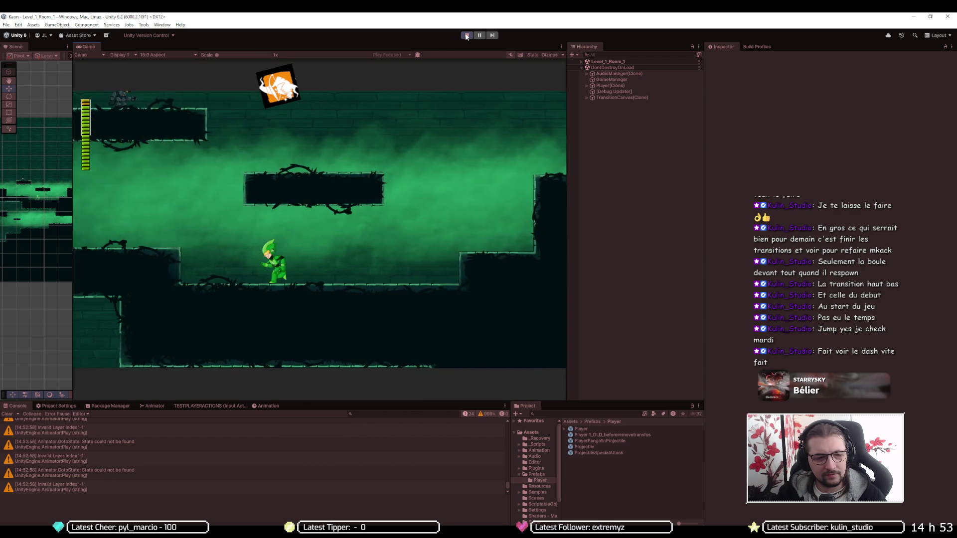
key(Right)
key(shift)
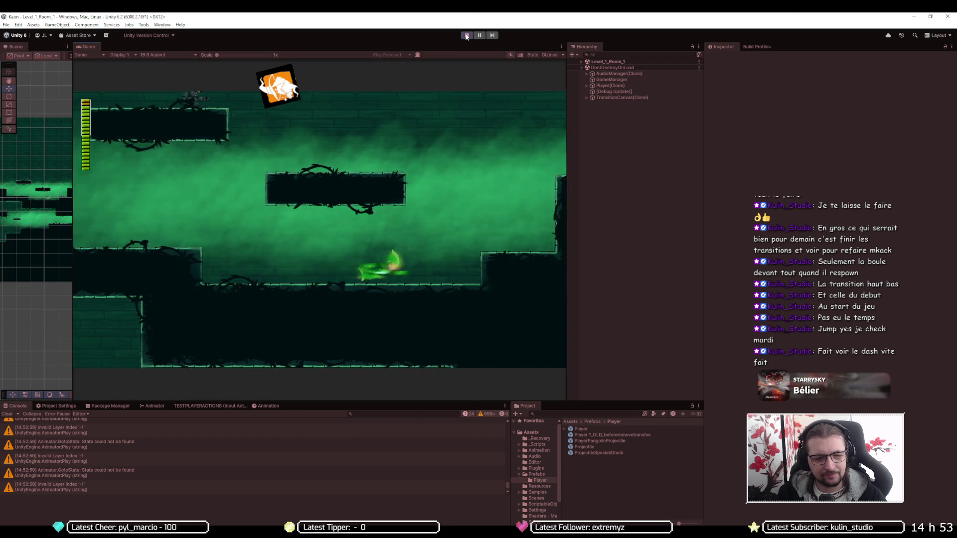
key(shift)
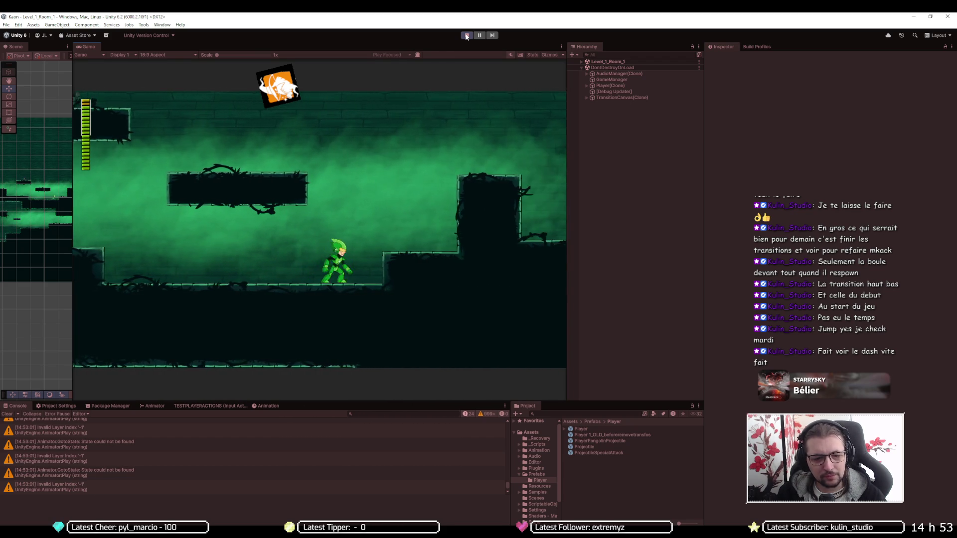
key(shift)
key(Left)
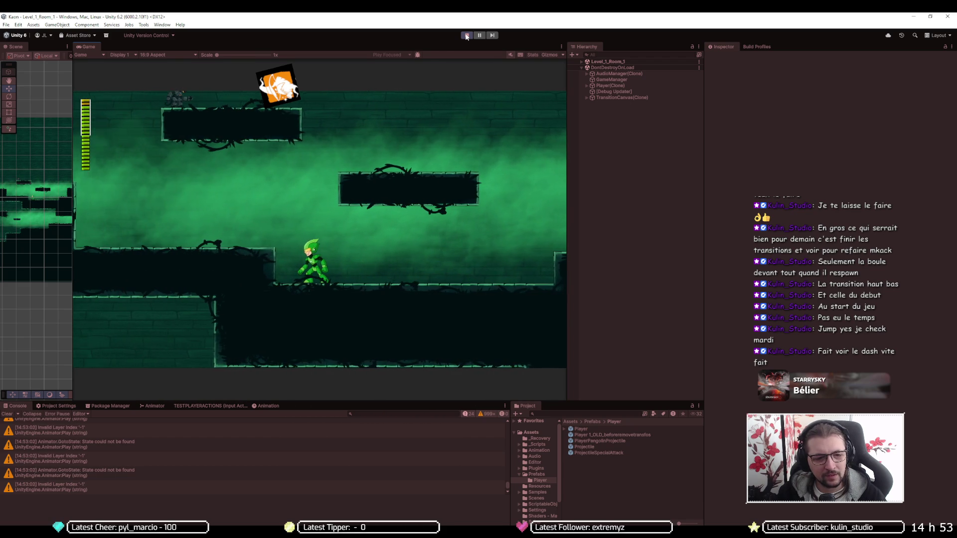
key(shift)
key(Right)
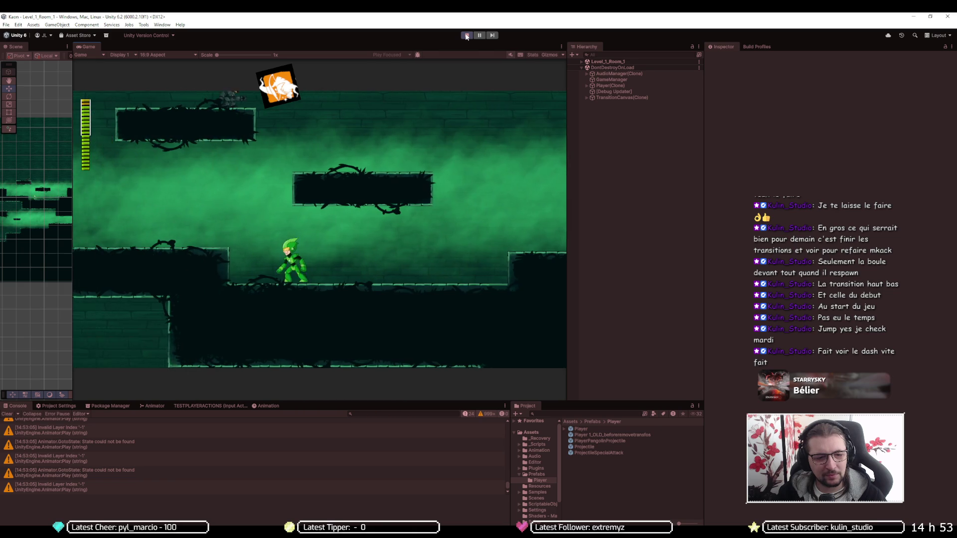
key(Left)
key(Left)
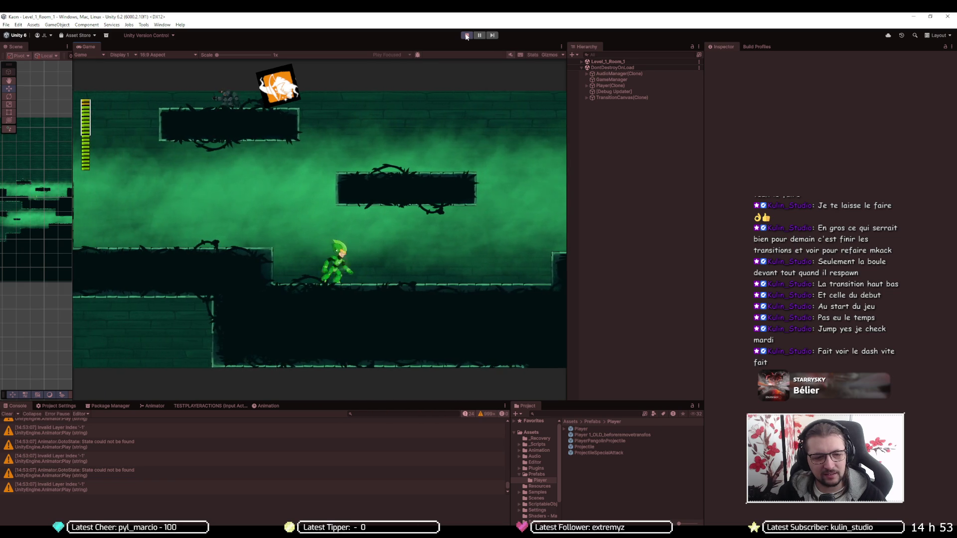
key(shift)
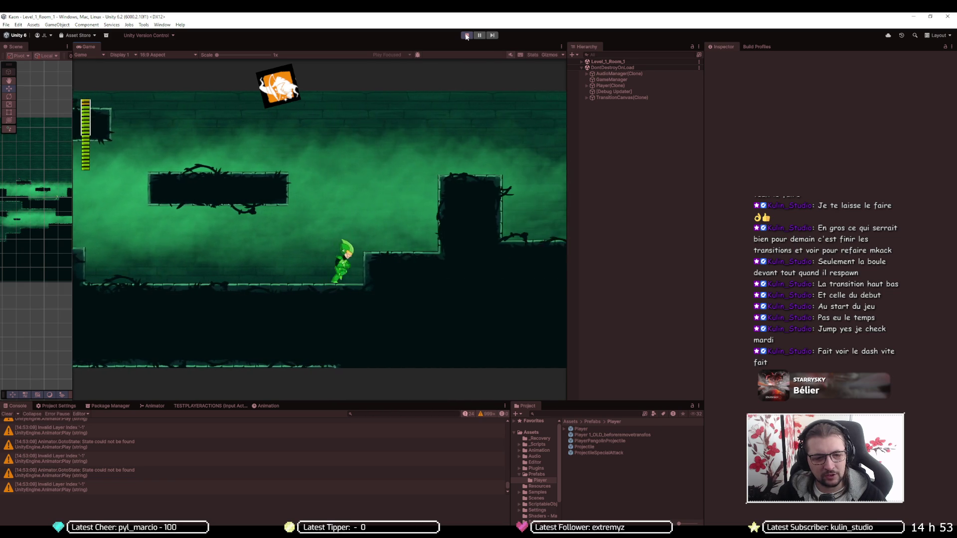
key(Right)
key(Left)
key(shift)
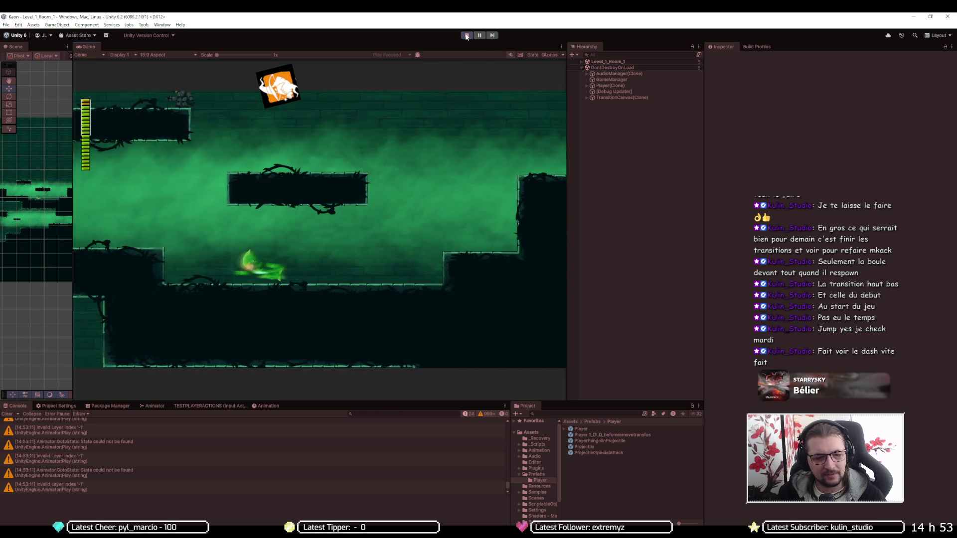
key(Right)
key(shift)
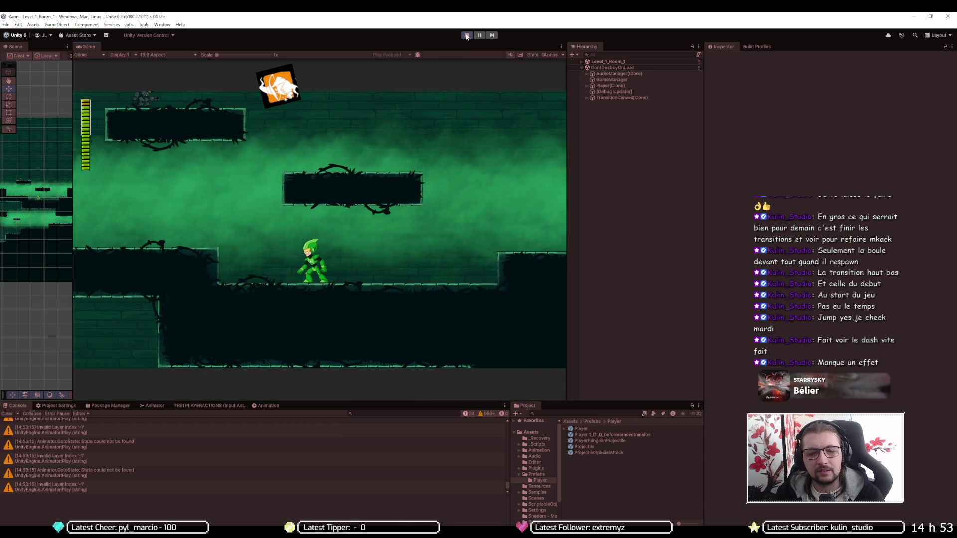
key(shift)
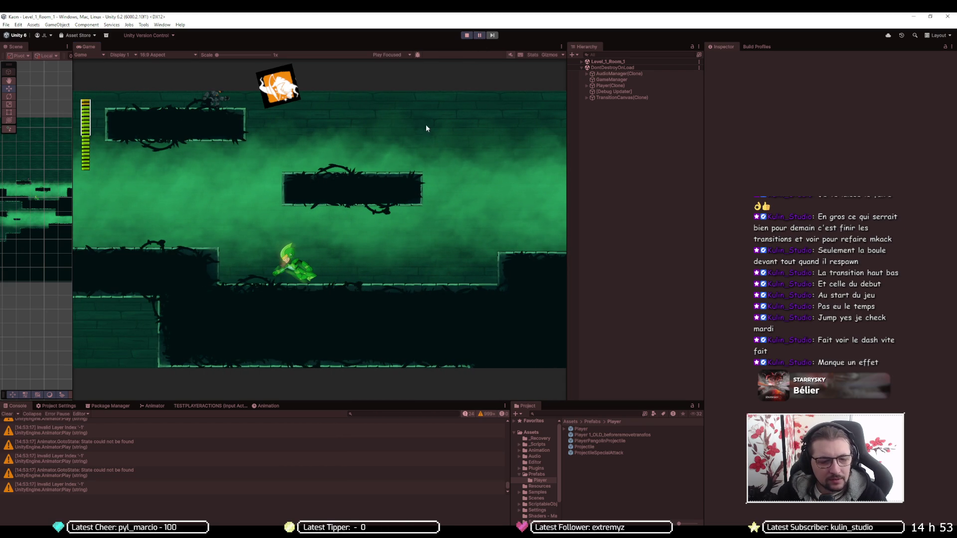
Step: Advance the paused dash nine frames one at a time, then resume play
click(491, 37)
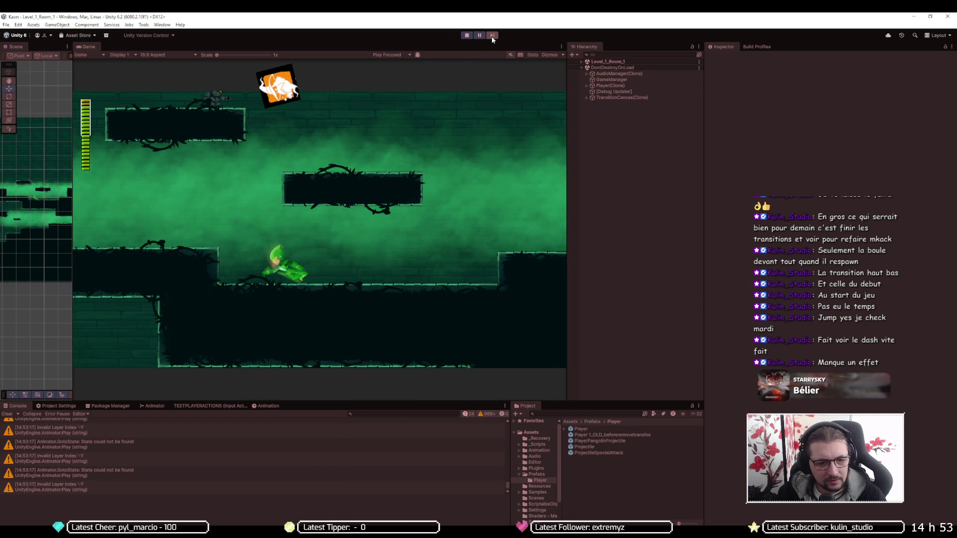
click(492, 37)
click(492, 36)
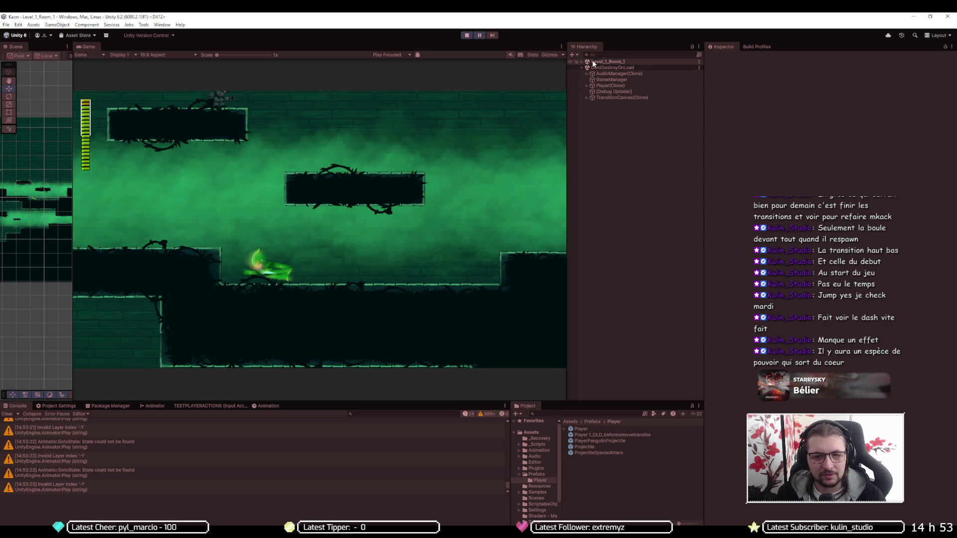
click(491, 36)
click(492, 36)
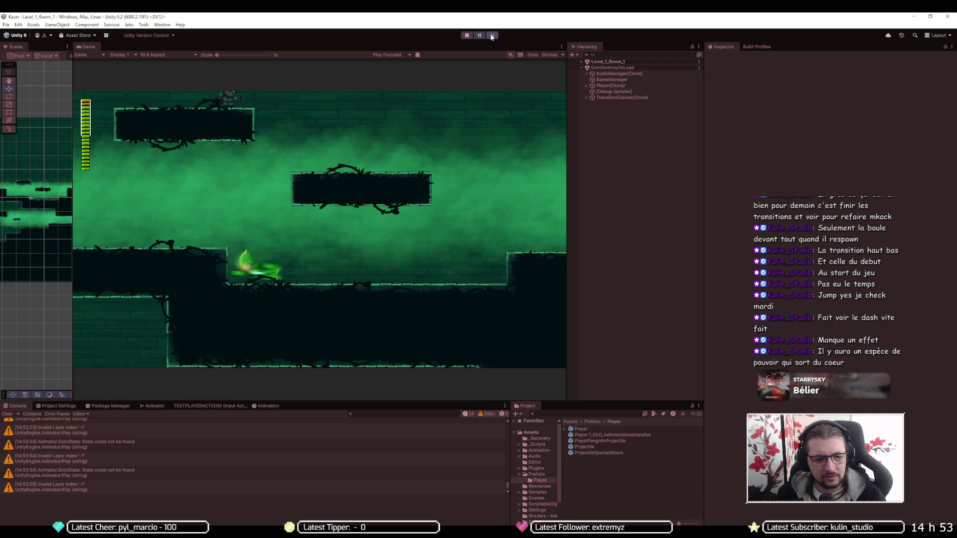
click(492, 36)
click(492, 36)
click(491, 36)
click(492, 36)
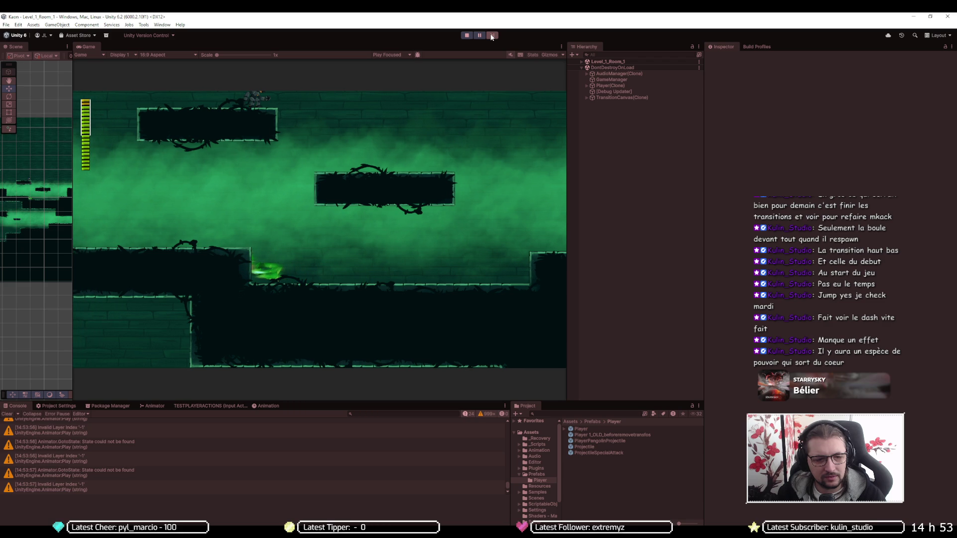
click(481, 36)
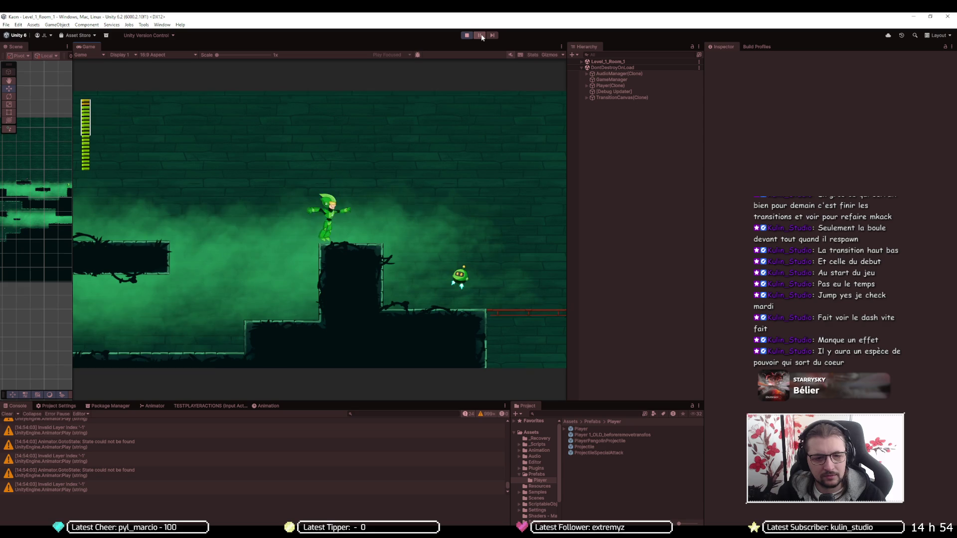
Step: Make the character double-jump and dash to the right
key(space)
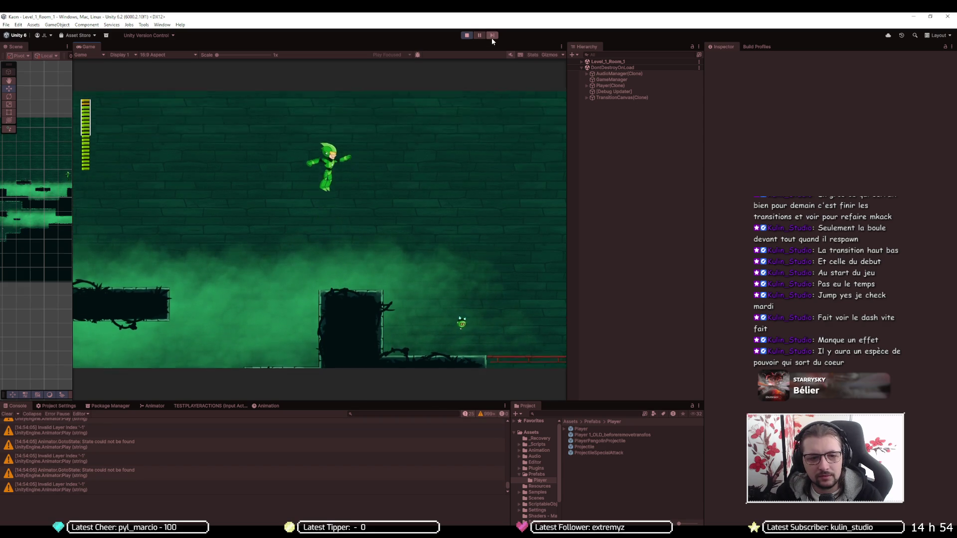
key(space)
key(shift)
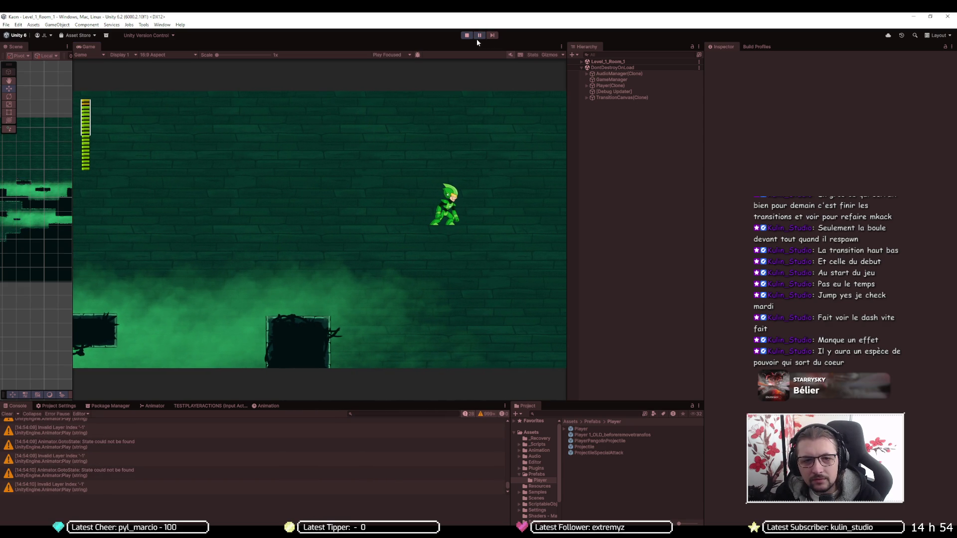
Step: Step the dash frame by frame, pause after the landing and advance one more frame
click(494, 36)
click(495, 37)
click(495, 37)
click(495, 37)
click(494, 37)
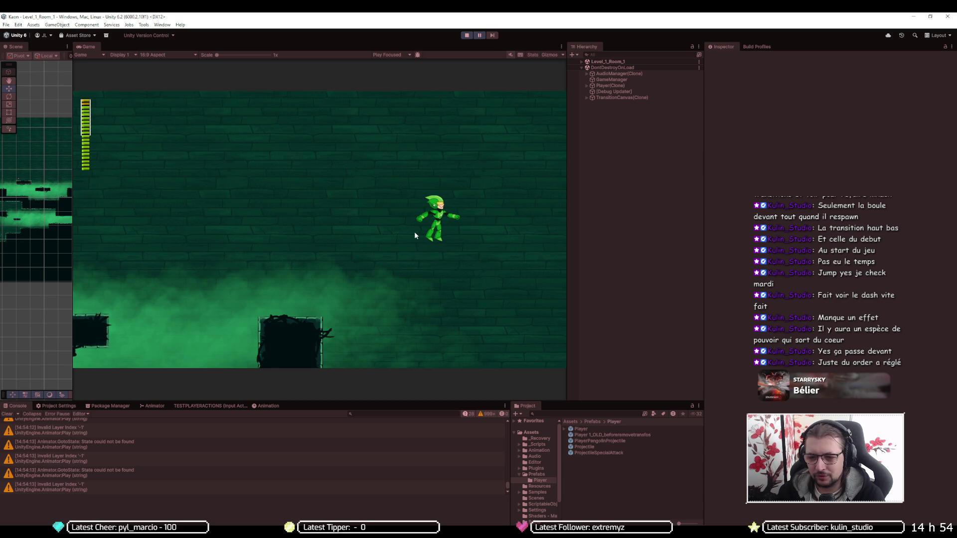
click(483, 34)
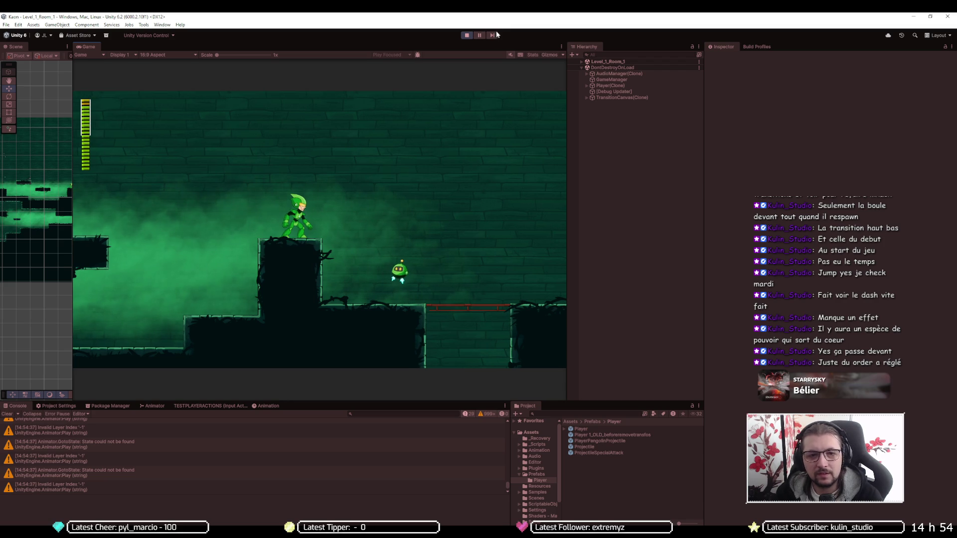
click(492, 35)
Step: Zoom the Game view to 4x on the player and resume the game zoomed in
click(479, 35)
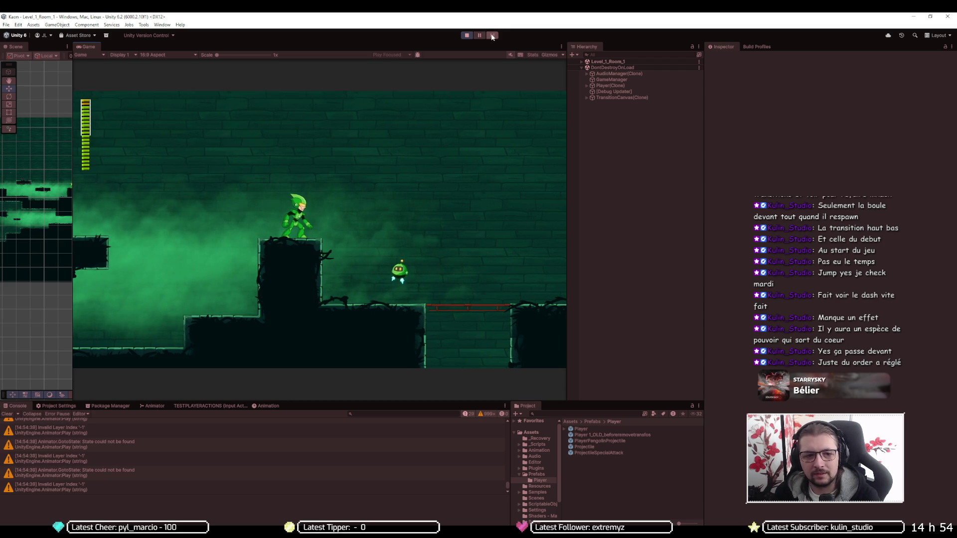
scroll(386, 210, up, 1)
scroll(386, 209, up, 6)
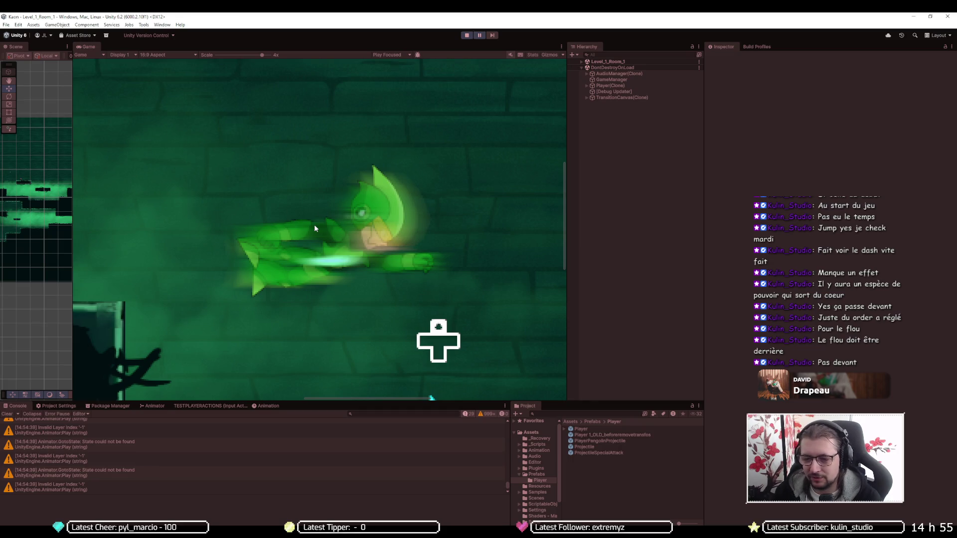
click(481, 35)
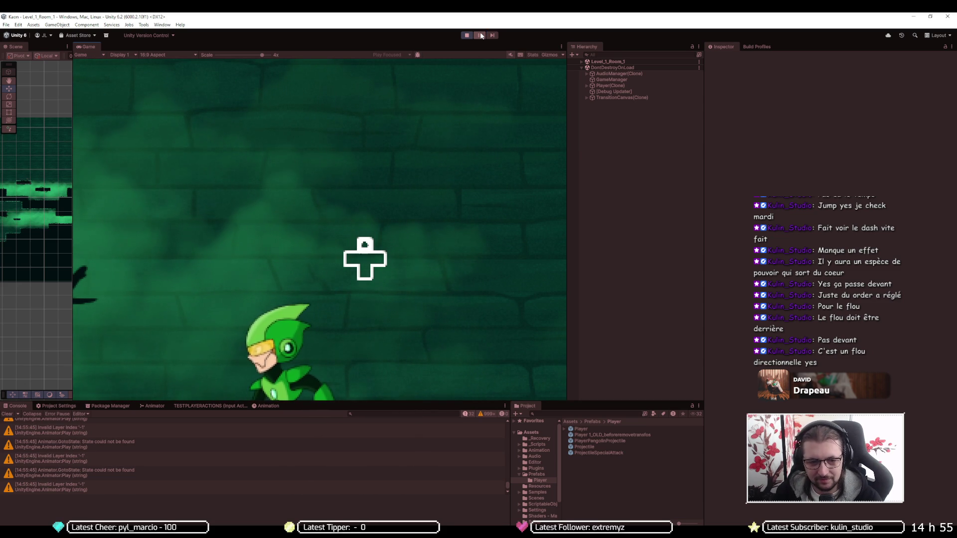
Step: Reset the Game view scale to 1x and stop play mode
drag(232, 56, 210, 53)
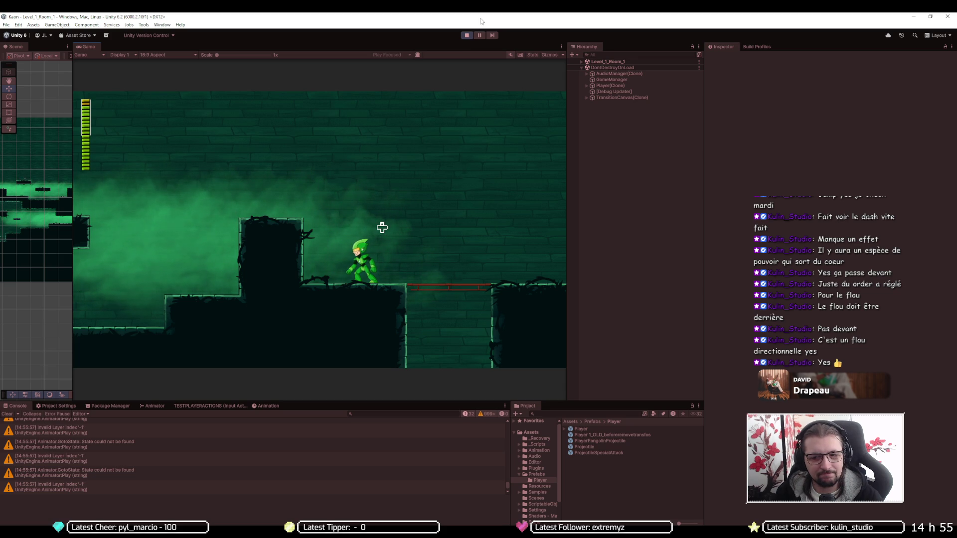
click(467, 35)
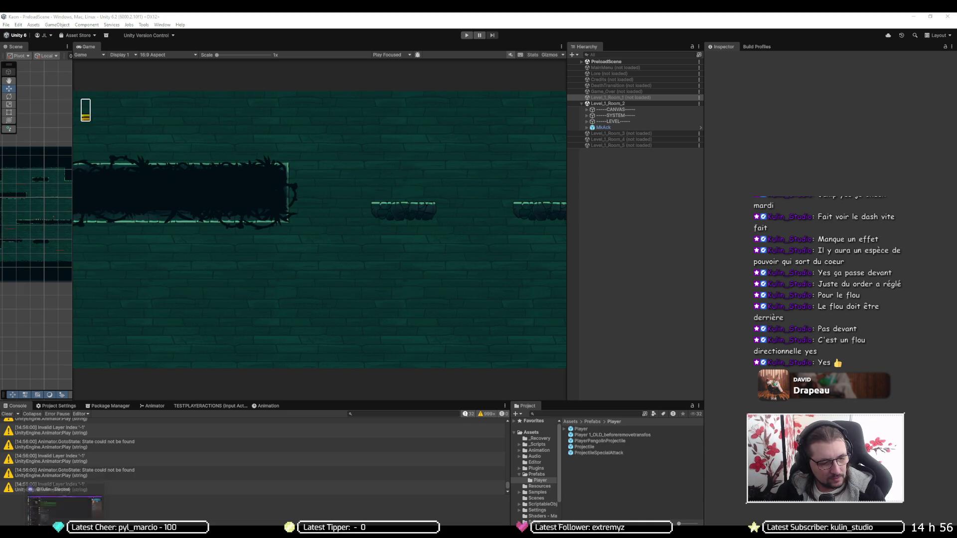
Step: Enter the summary 'temp fix jump anim' and review the PlayerFSMBase.cs and Player.prefab diffs
mouse_move(193, 531)
click(193, 501)
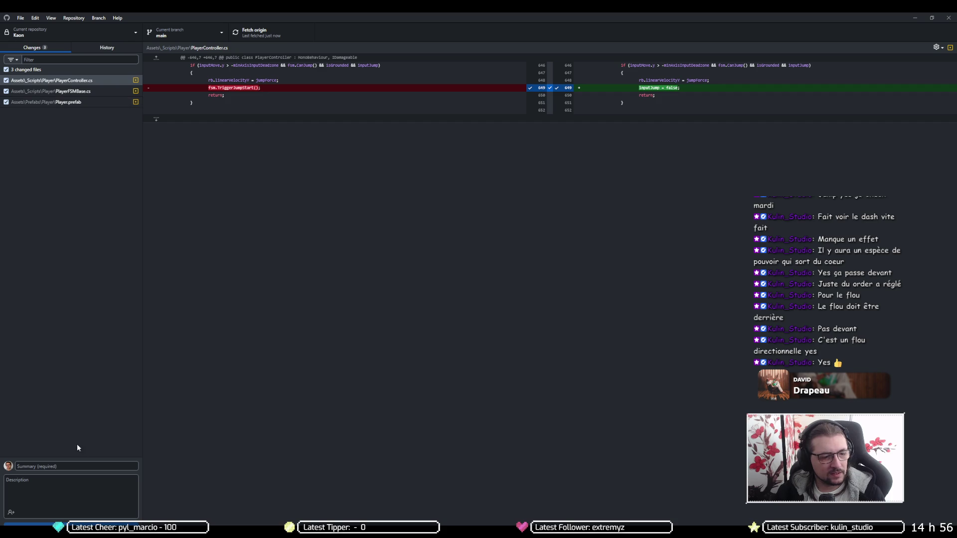
click(79, 466)
text(temp fi)
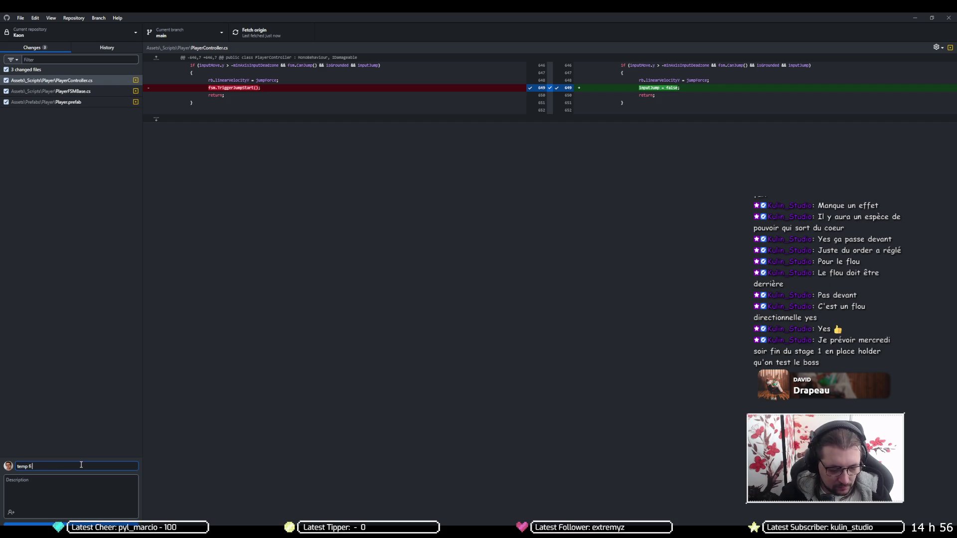
text( jumpp)
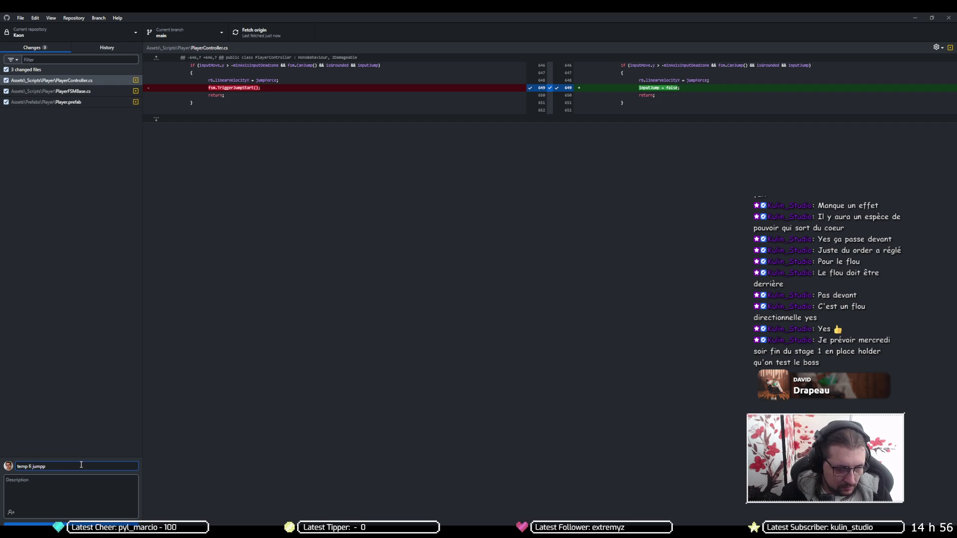
key(ctrl+Left)
text(fi)
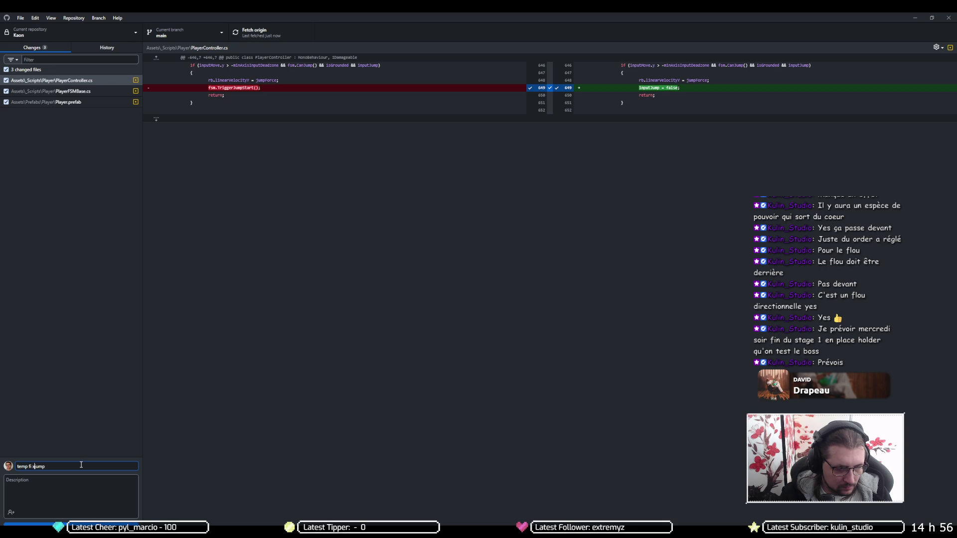
text(x)
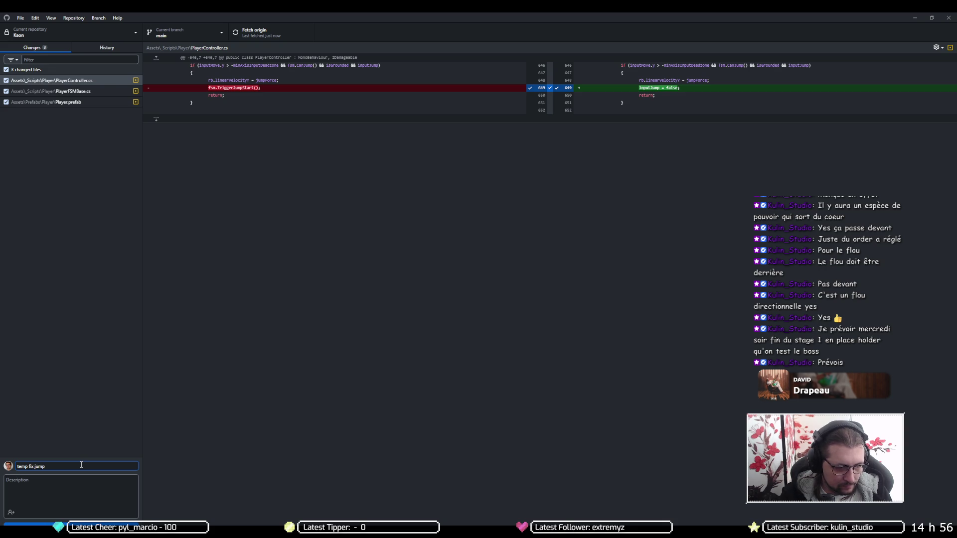
text( jump anim)
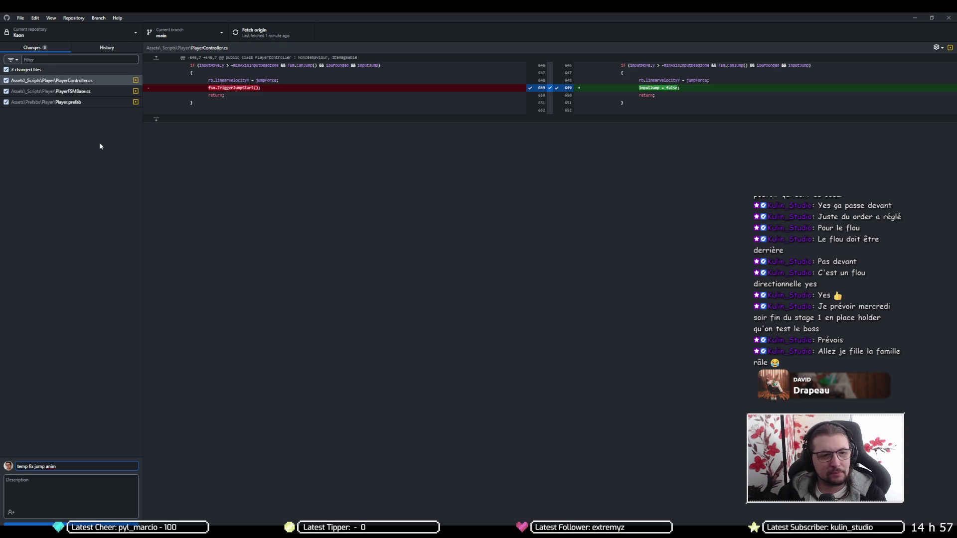
click(81, 92)
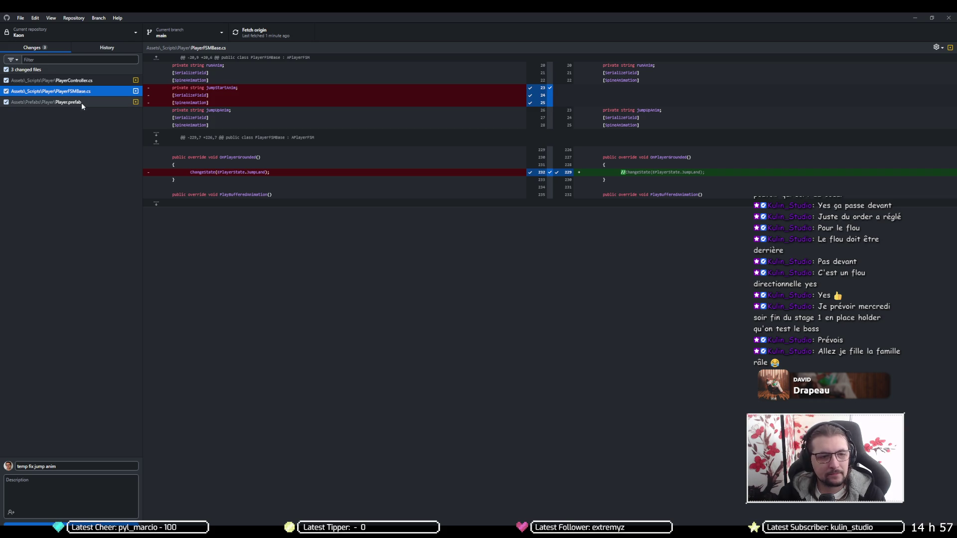
click(81, 102)
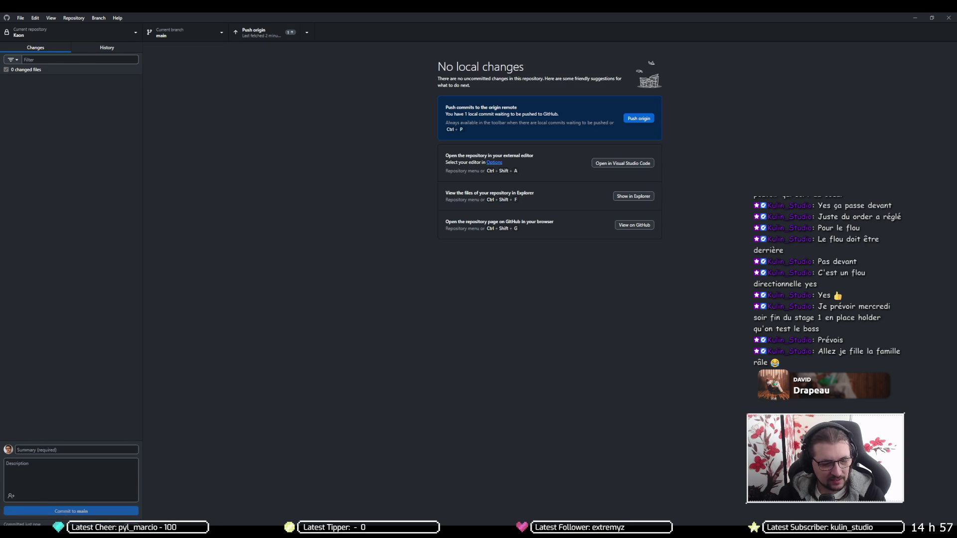
Step: Switch back to PlayerFSMBase.cs in Visual Studio and minimize GitHub Desktop
key(alt+Tab)
key(alt+Tab)
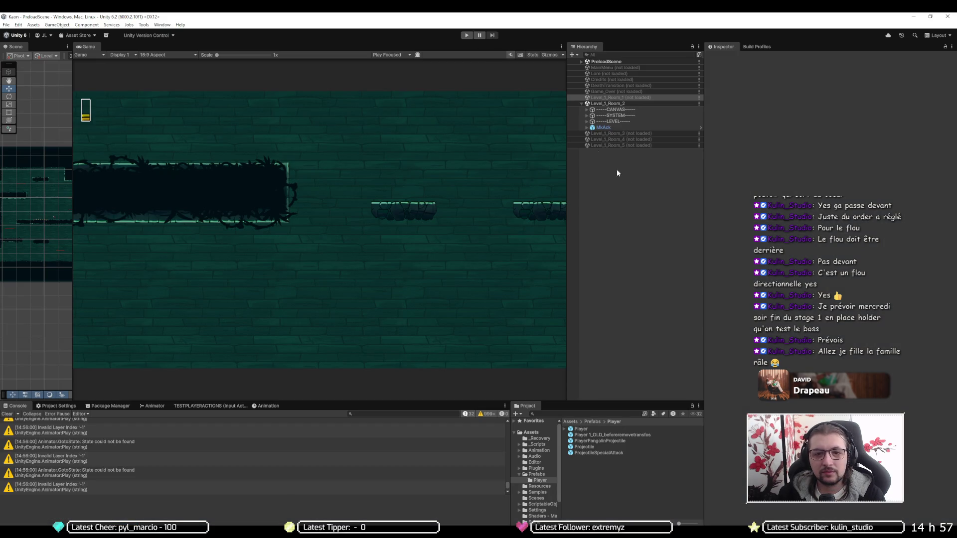
key(alt+Tab)
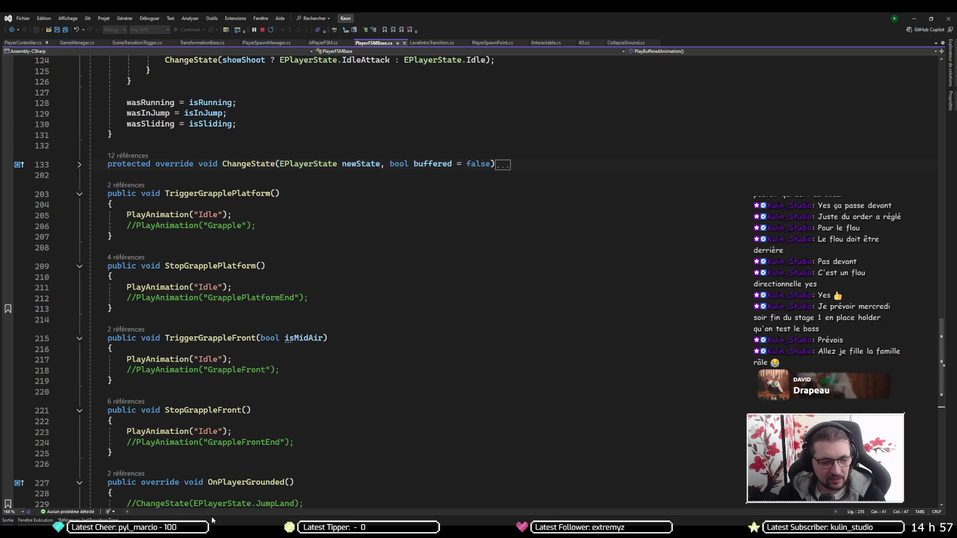
key(alt+Tab)
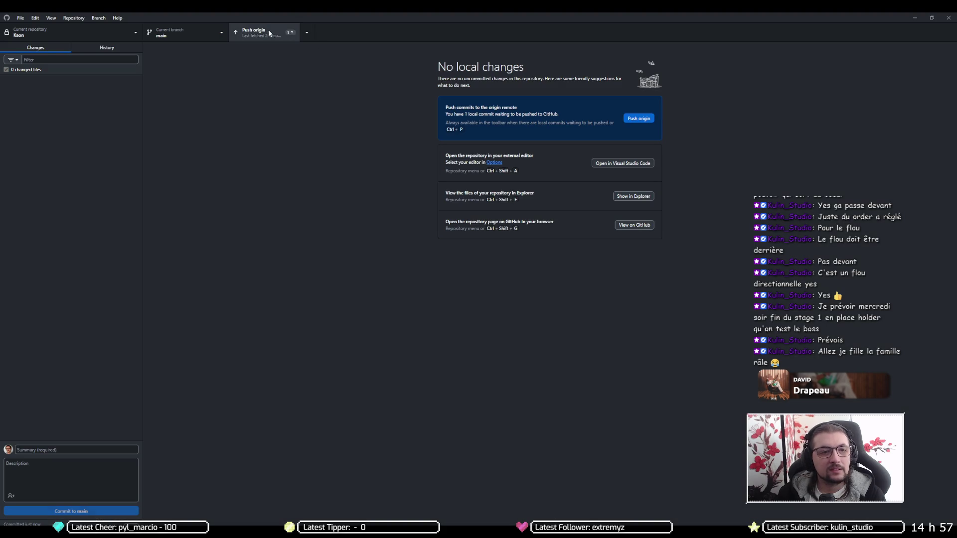
click(915, 18)
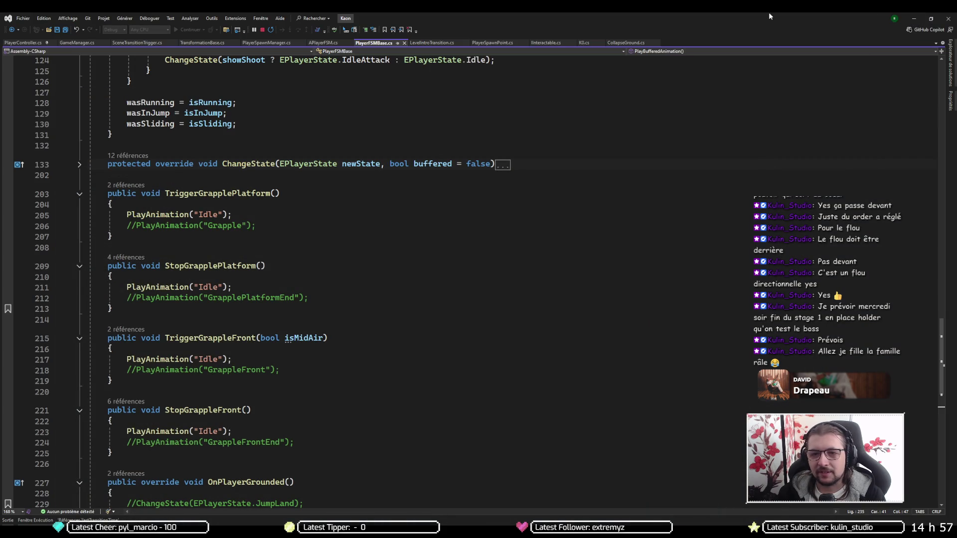
Step: Stop Visual Studio debugging, swap Level_1_Room_2 for Level_1_Room_3, and start Play
click(263, 31)
click(916, 18)
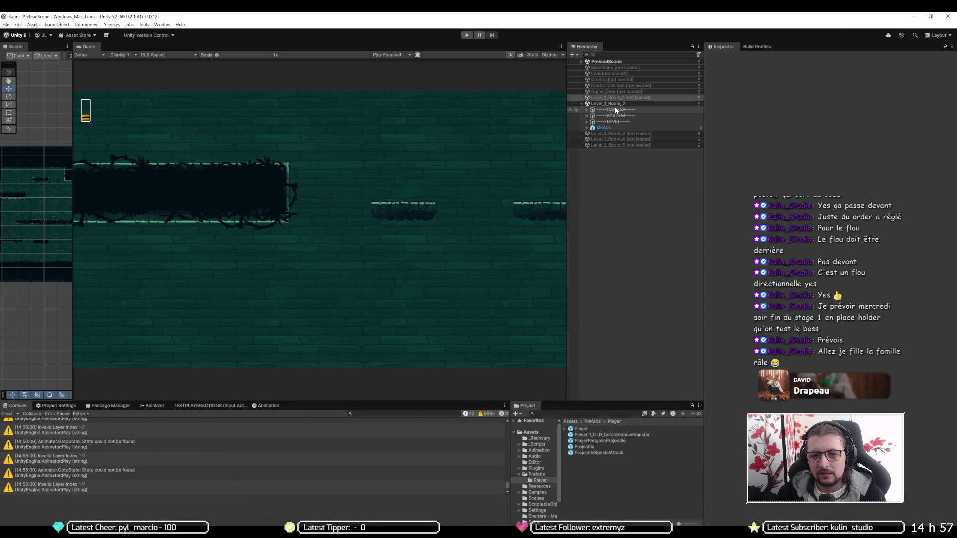
right_click(615, 133)
click(635, 139)
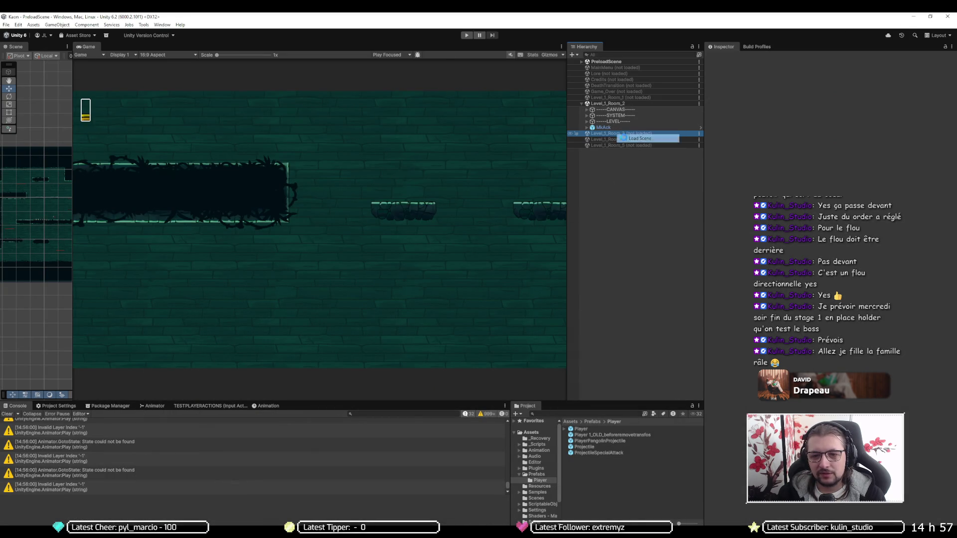
right_click(620, 106)
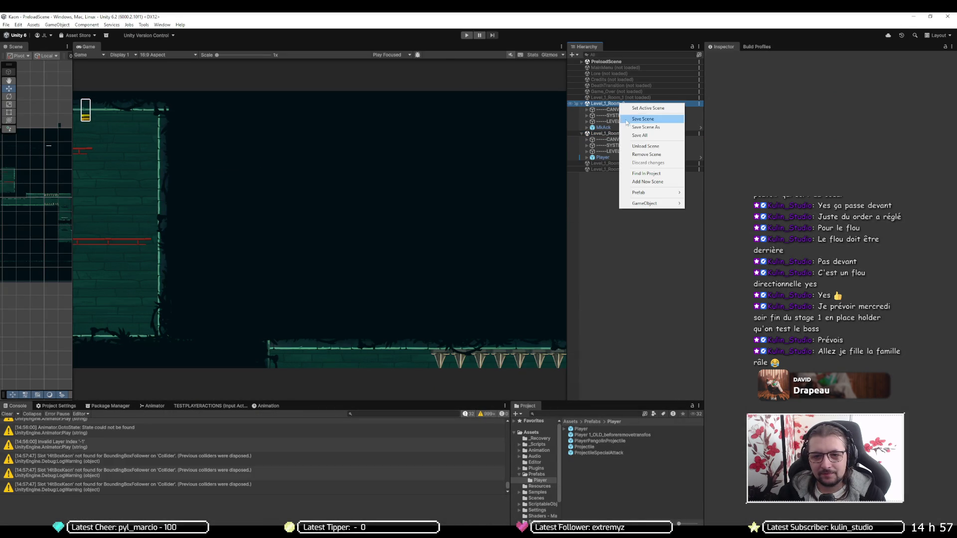
click(632, 146)
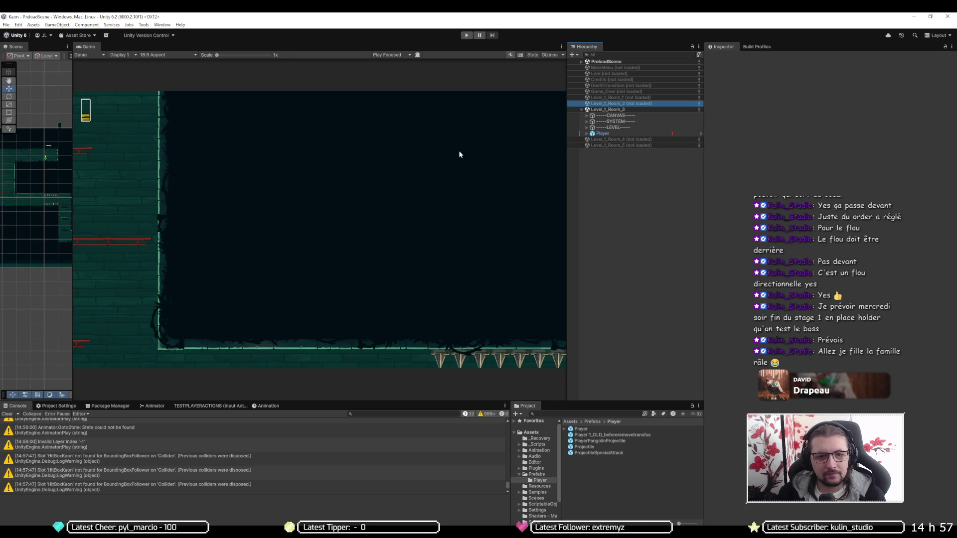
click(466, 35)
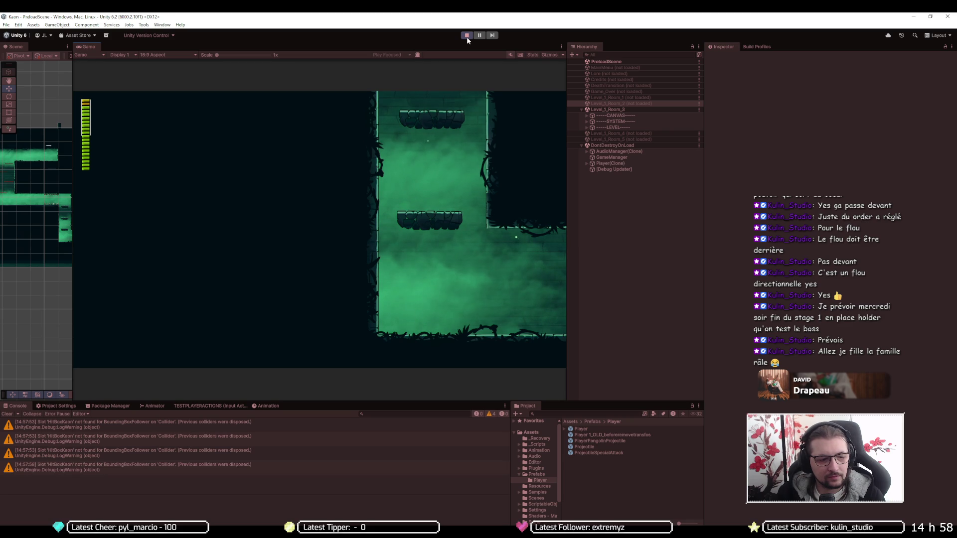
Step: Select and frame the spawned Player(Clone), then restart play mode
click(609, 163)
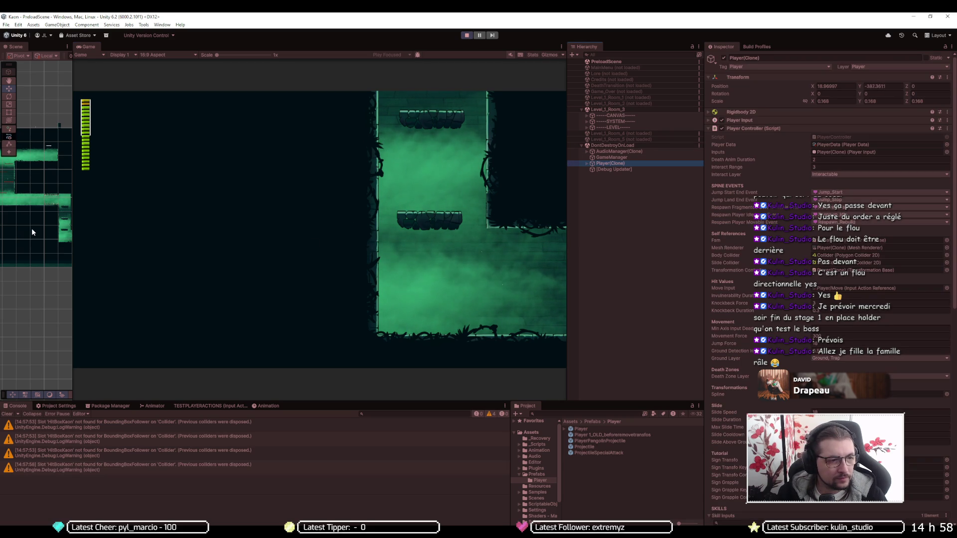
key(shift+f)
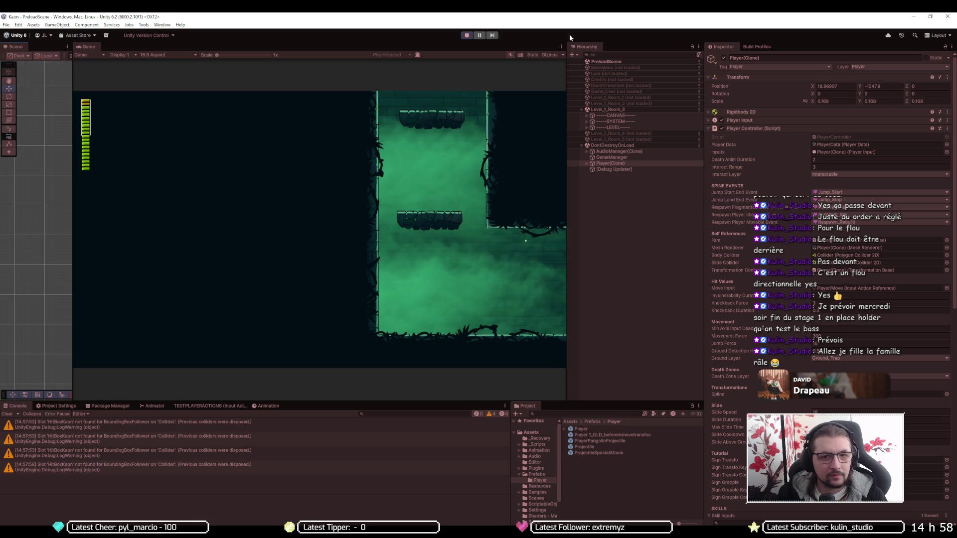
click(467, 35)
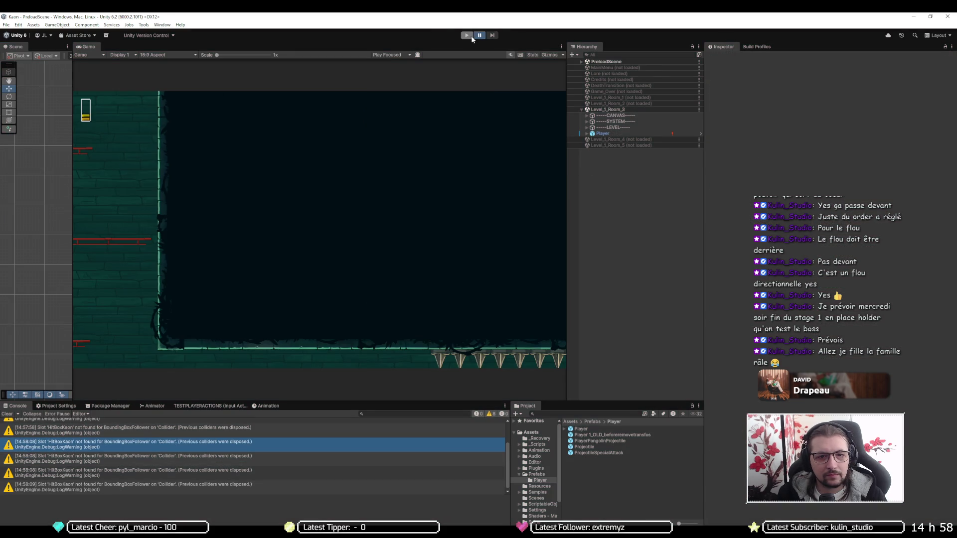
click(467, 35)
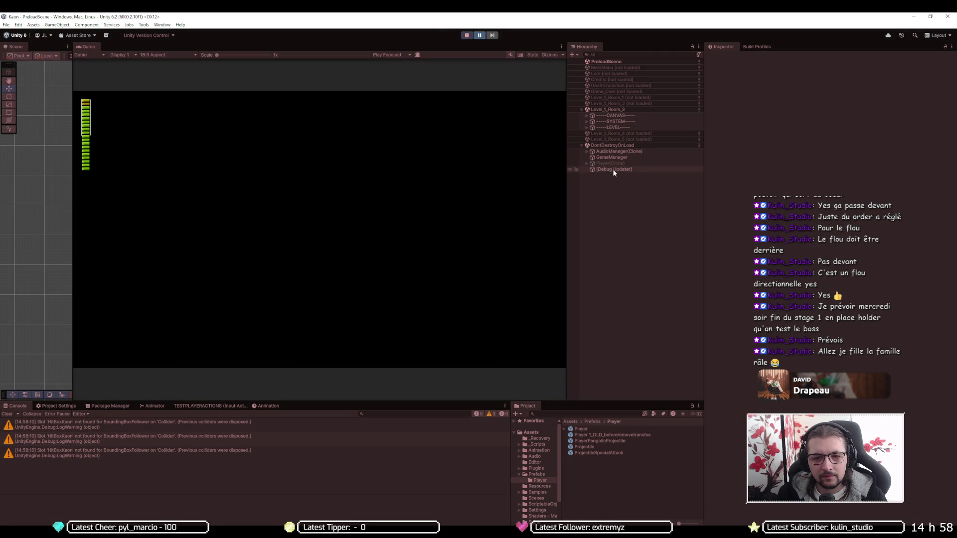
Step: Frame Player(Clone) again, resume the game, jump the character twice, then stop
click(612, 164)
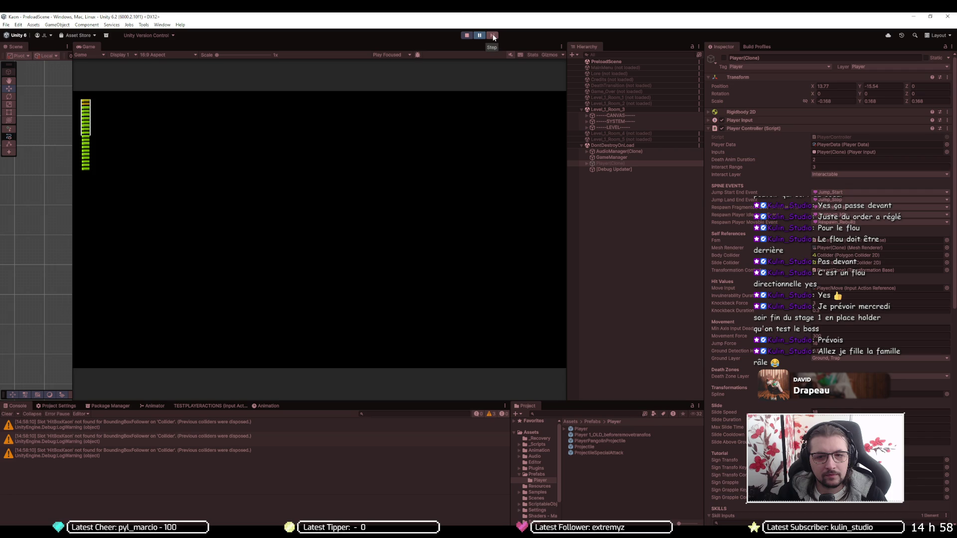
key(f)
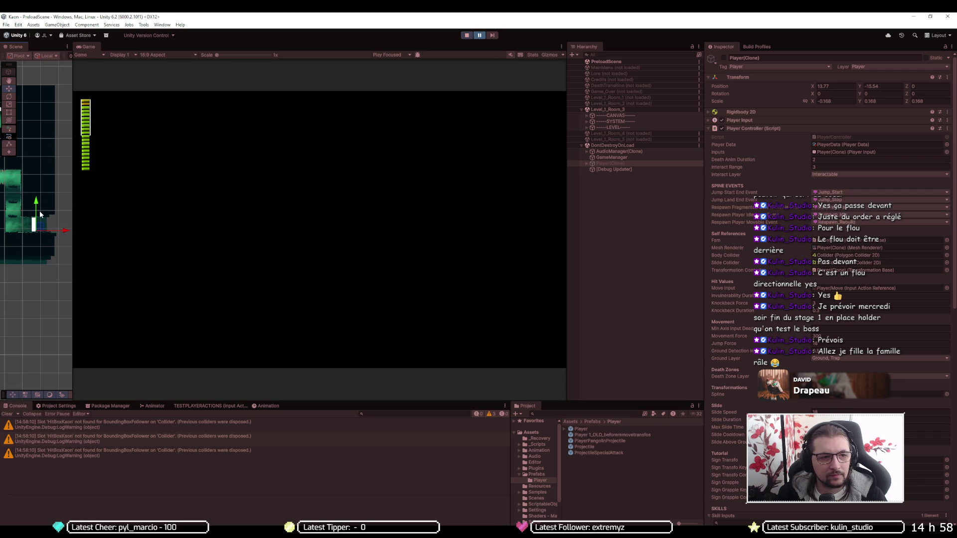
click(480, 36)
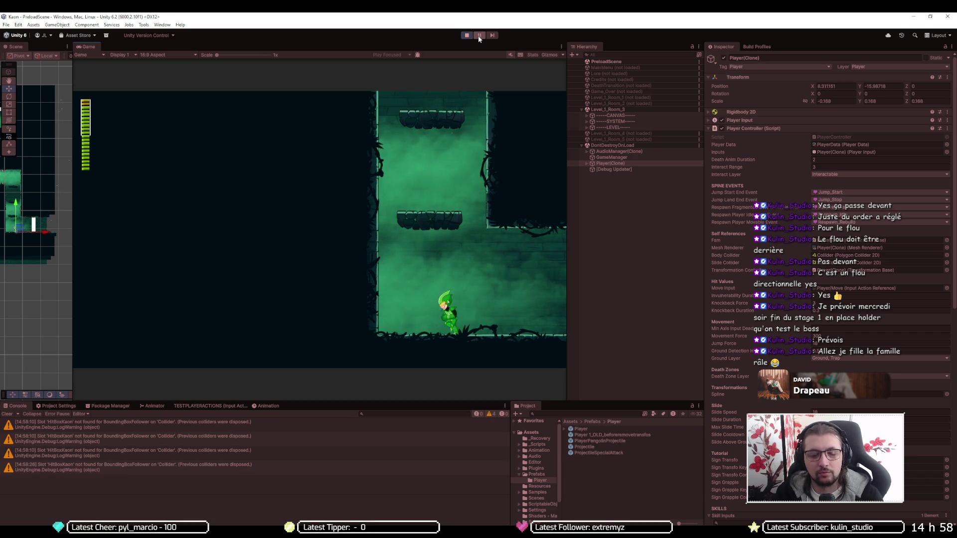
key(space)
key(space)
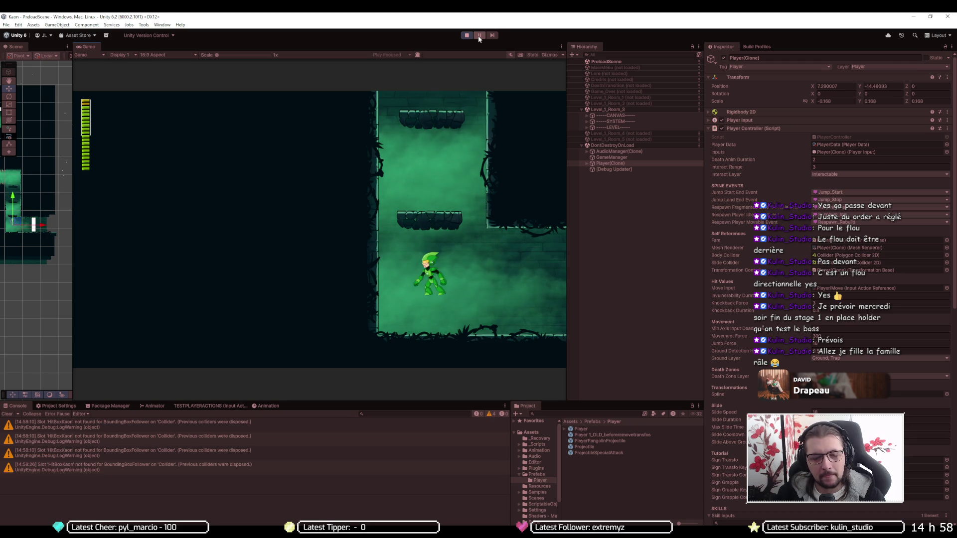
key(space)
key(space)
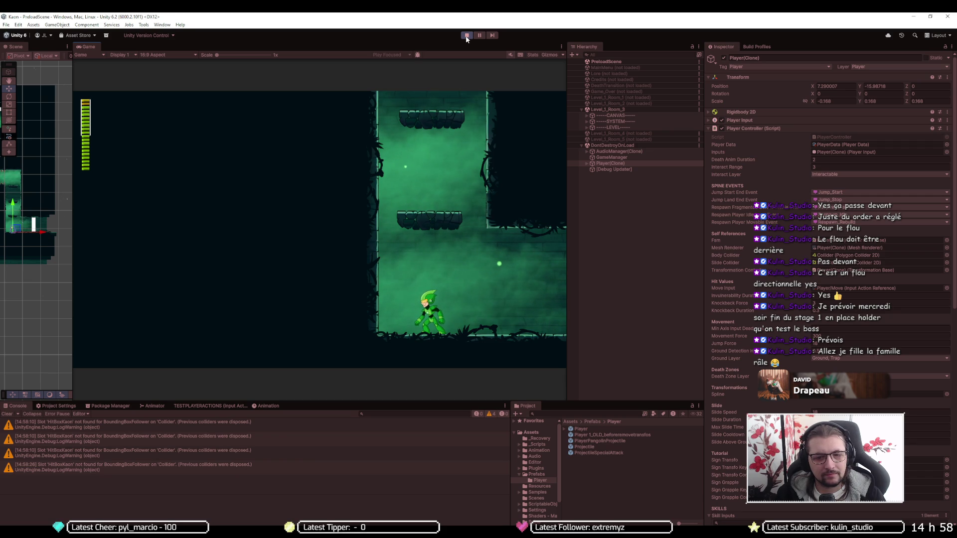
click(466, 36)
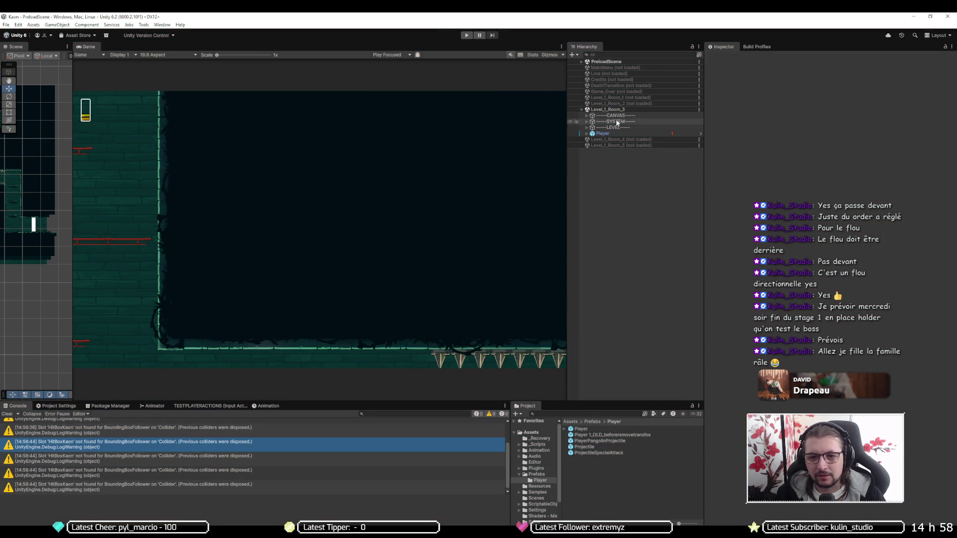
Step: Select GameManager under PreloadScene and open GameManager.cs from its Script field
click(603, 134)
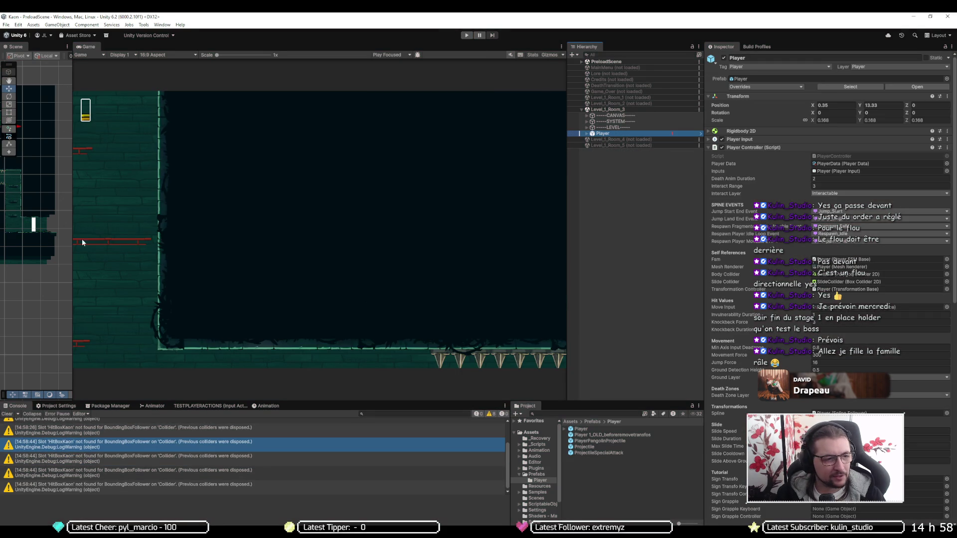
scroll(36, 231, down, 3)
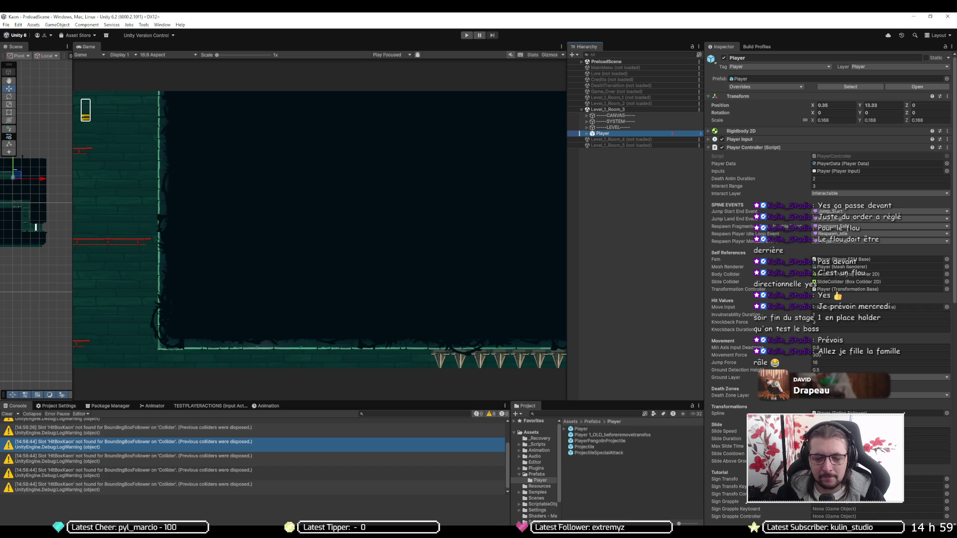
click(581, 62)
click(612, 68)
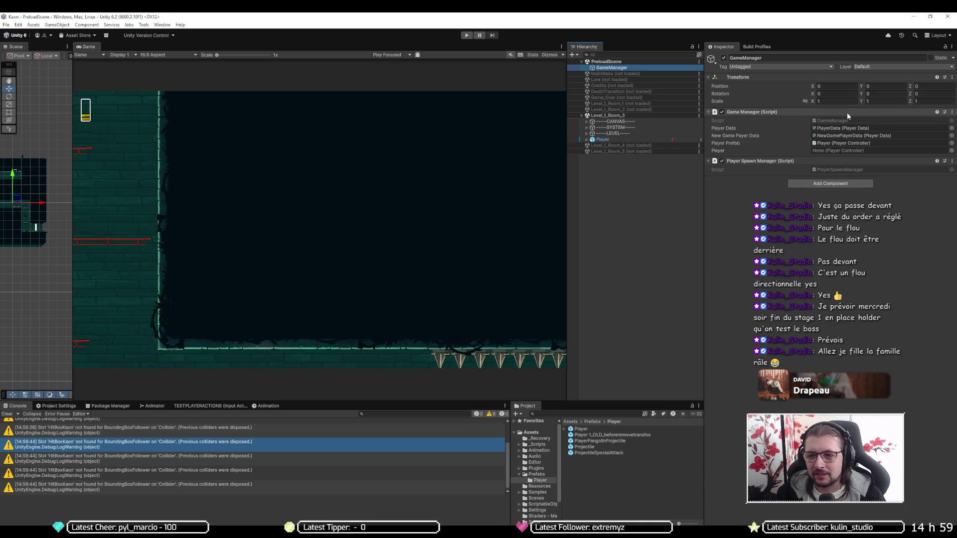
click(833, 119)
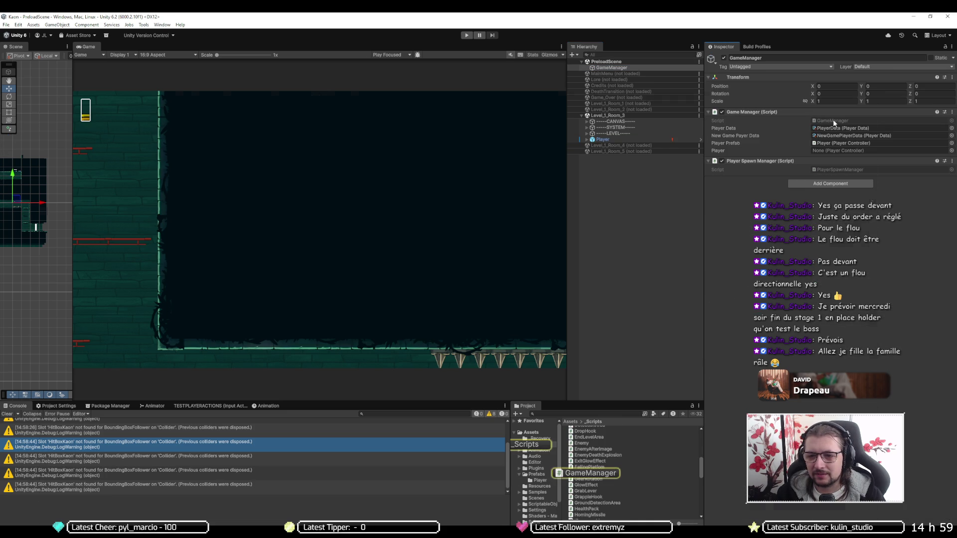
double_click(833, 120)
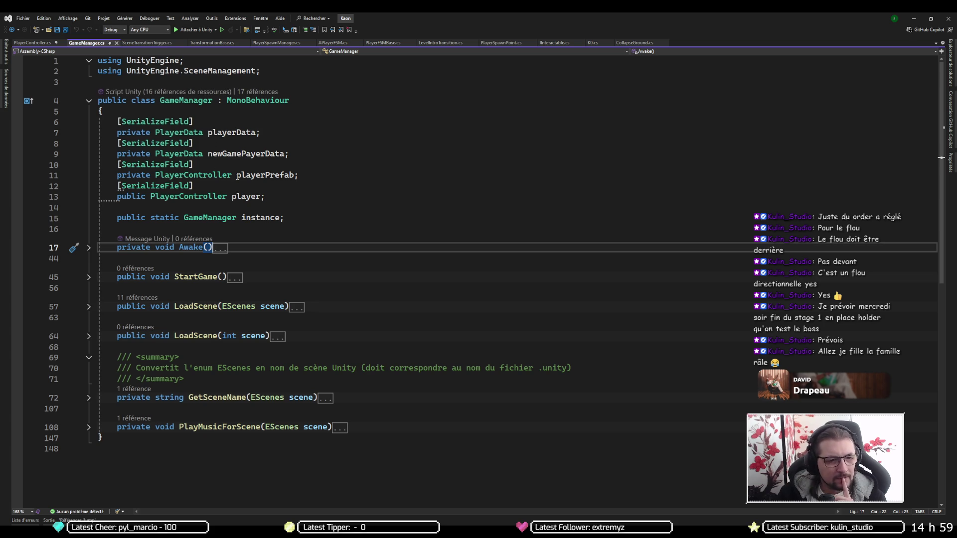
Step: Expand GameManager's Awake method to read its body
click(253, 175)
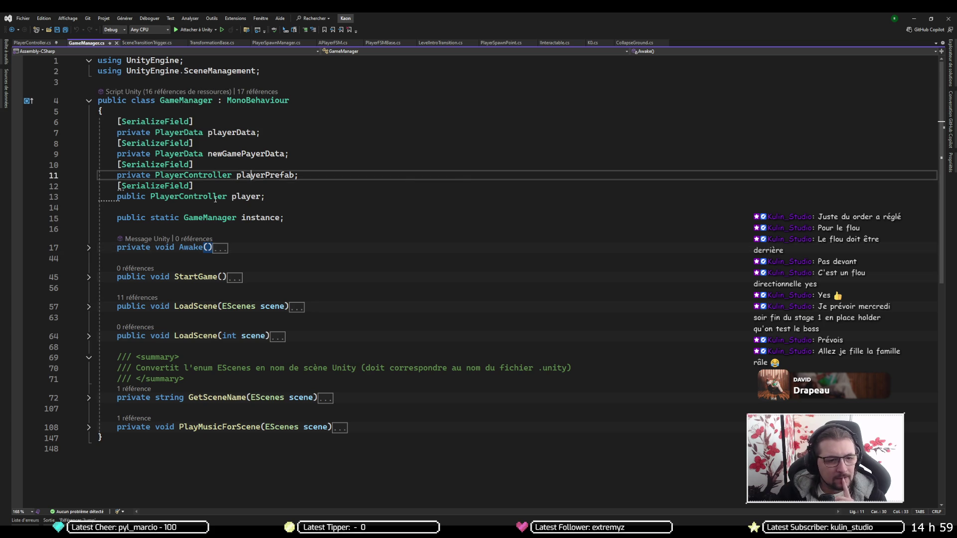
click(89, 280)
click(88, 276)
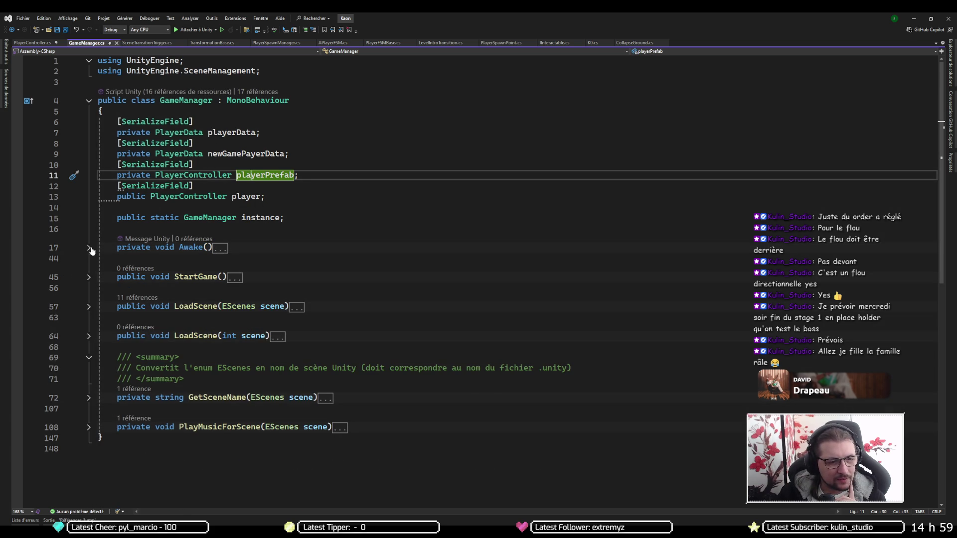
click(89, 248)
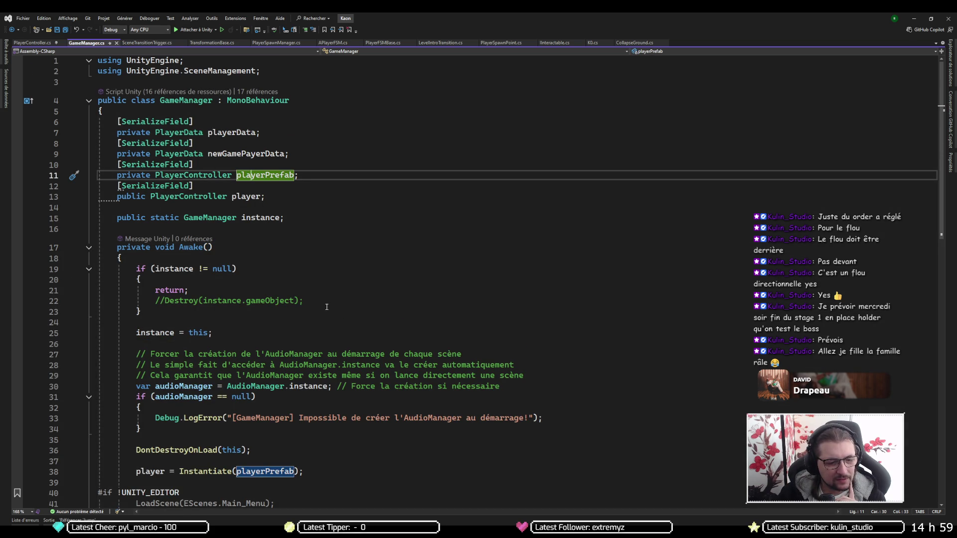
scroll(329, 308, down, 4)
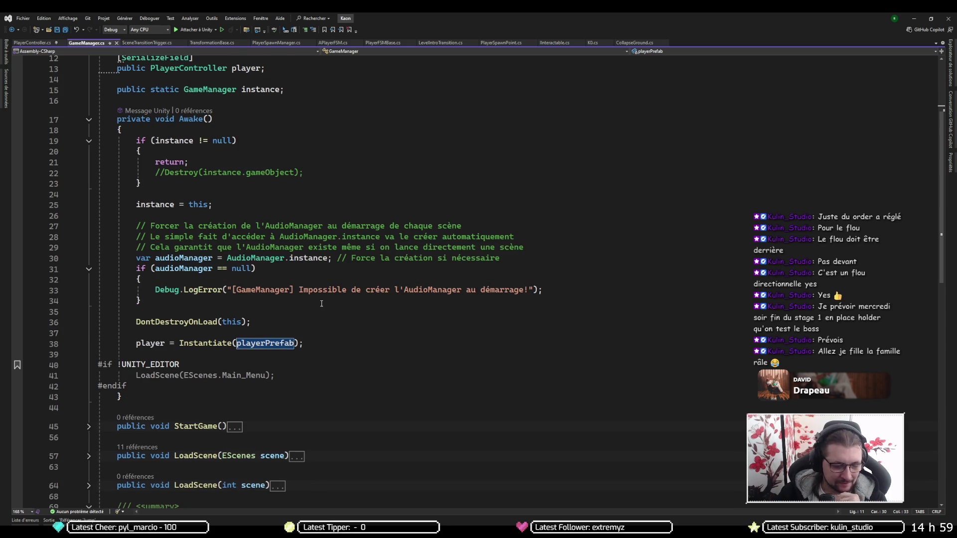
Step: Paste into Awake, then undo the mistakenly pasted jump lines
click(320, 331)
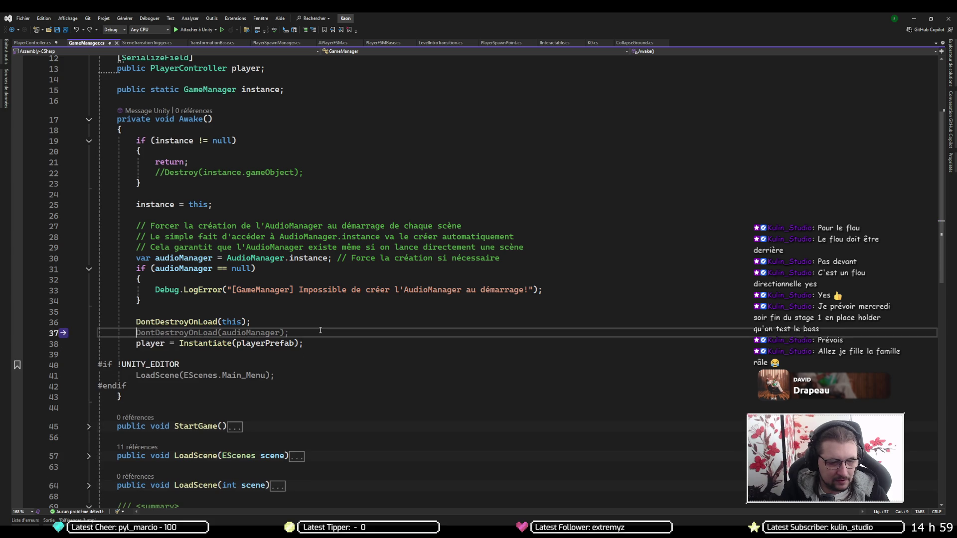
key(Down)
key(Down)
key(Down)
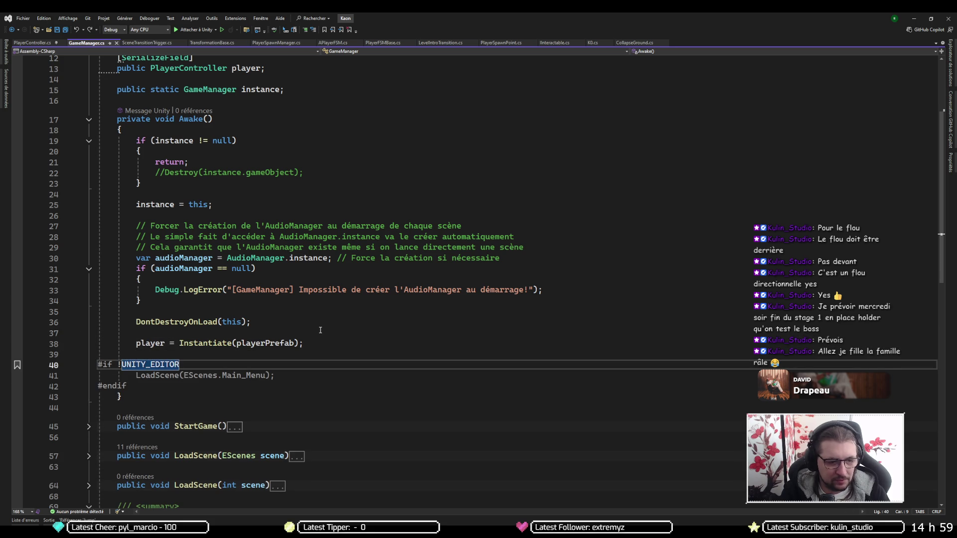
key(Up)
key(Up)
key(Up)
key(Down)
key(Down)
key(Down)
key(Down)
key(Up)
key(Up)
key(Up)
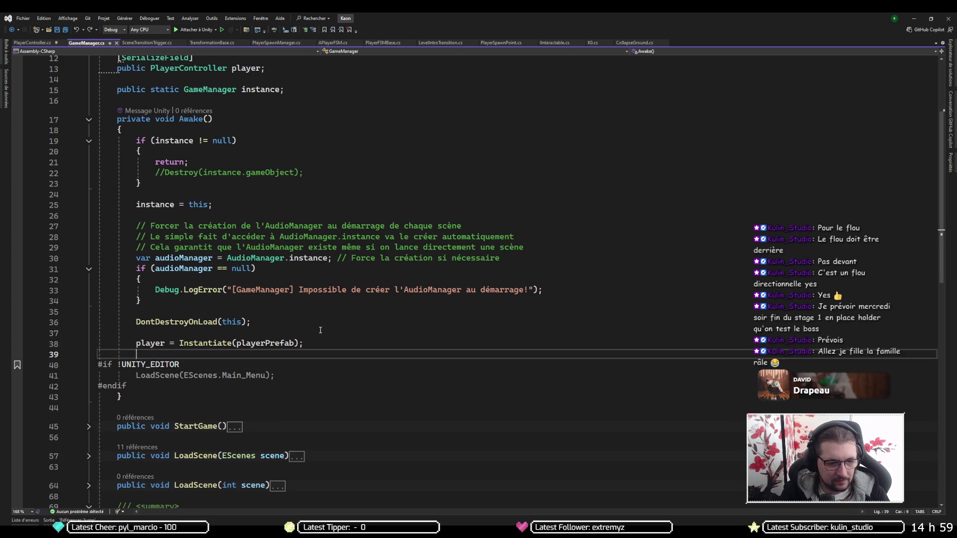
text(rb.linearVelocityY = jumpForce; 		inputJump = false;)
key(ctrl+z)
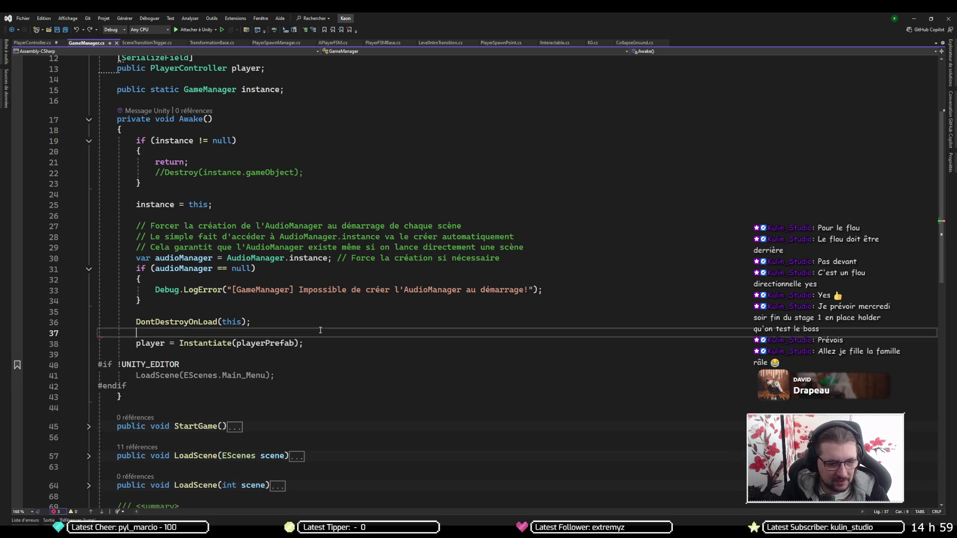
key(Down)
key(Down)
key(Down)
Step: Copy the #if !UNITY_EDITOR LoadScene(EScenes.Main_Menu) block and paste it above the Instantiate line
key(shift+Up)
key(shift+Up)
key(shift+Up)
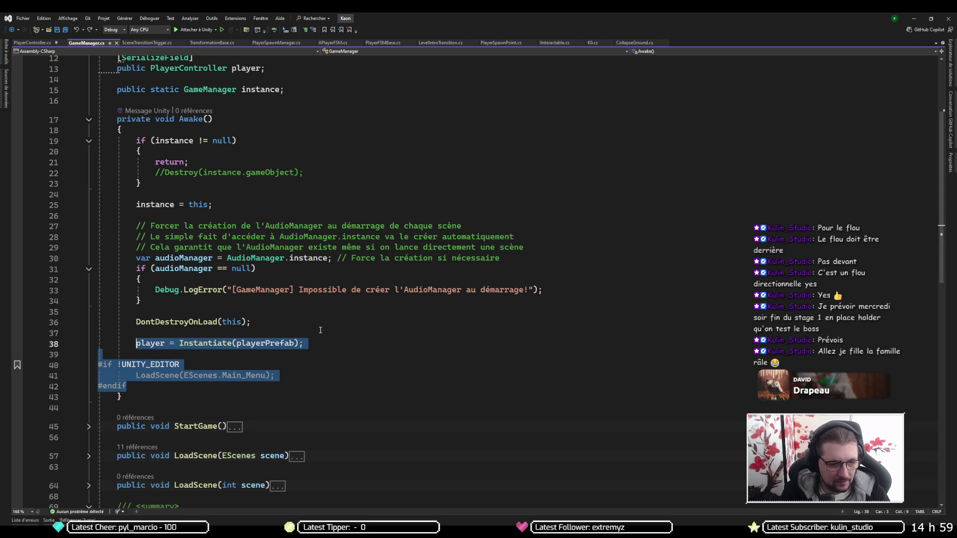
key(shift+Down)
key(ctrl+c)
key(Up)
key(ctrl+v)
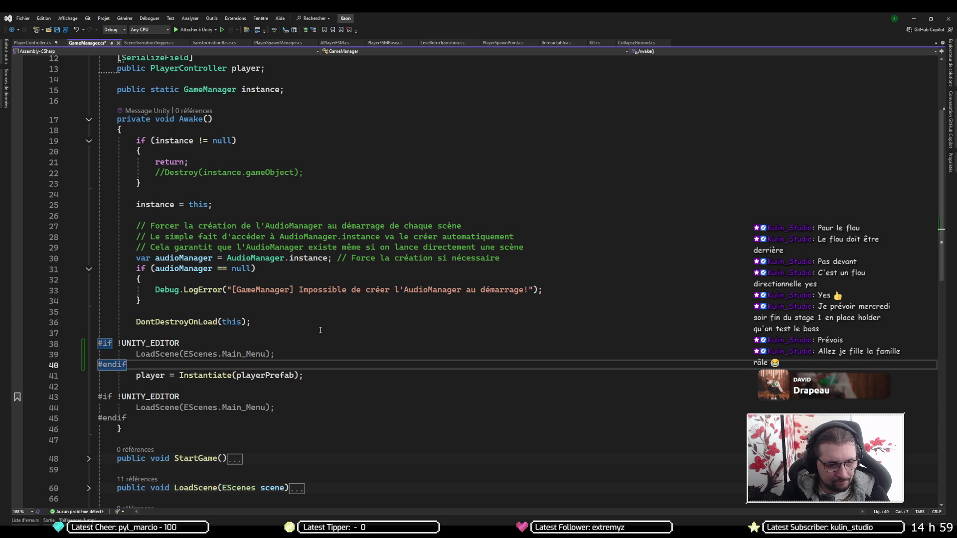
Step: Replace the copied block's #endif with #else before player = Instantiate(playerPrefab)
key(Up)
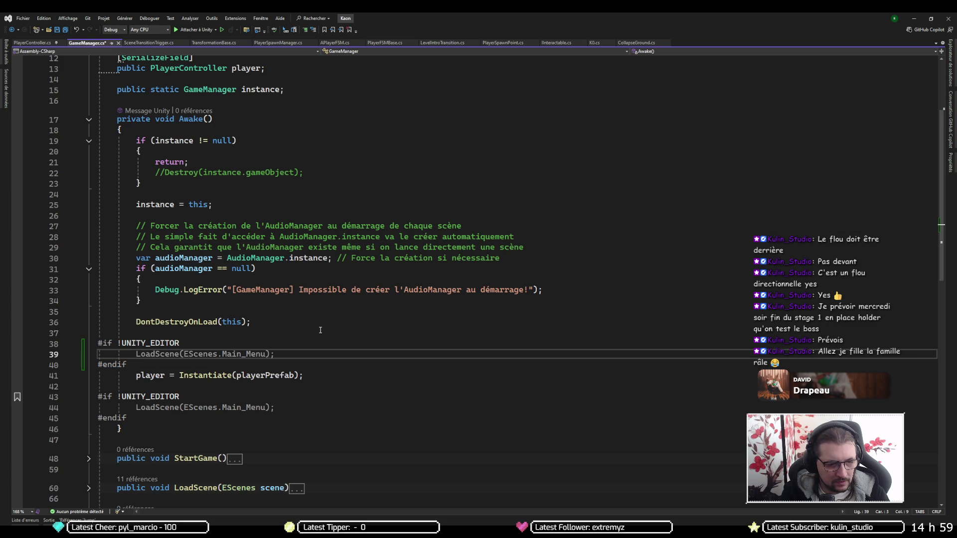
key(Down)
key(BackSpace)
key(BackSpace)
key(BackSpace)
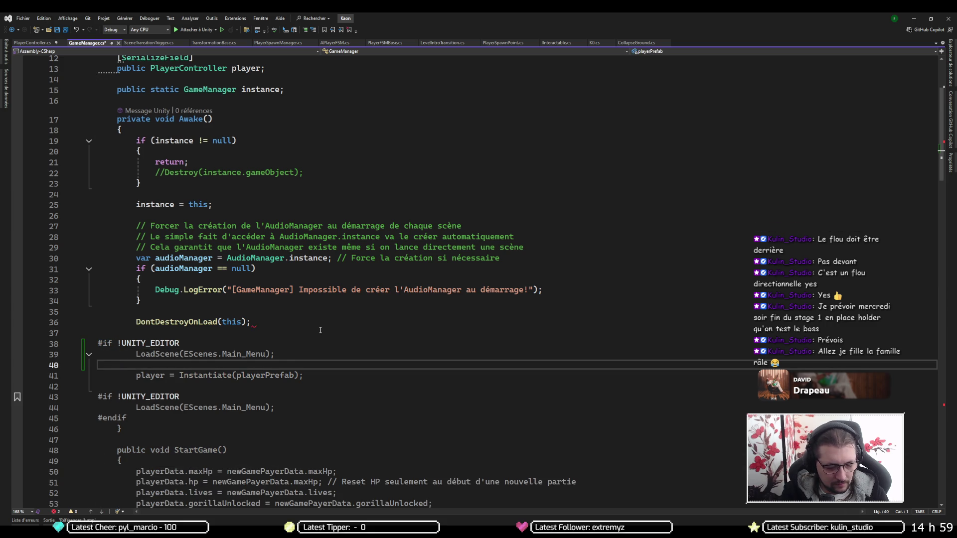
text(e)
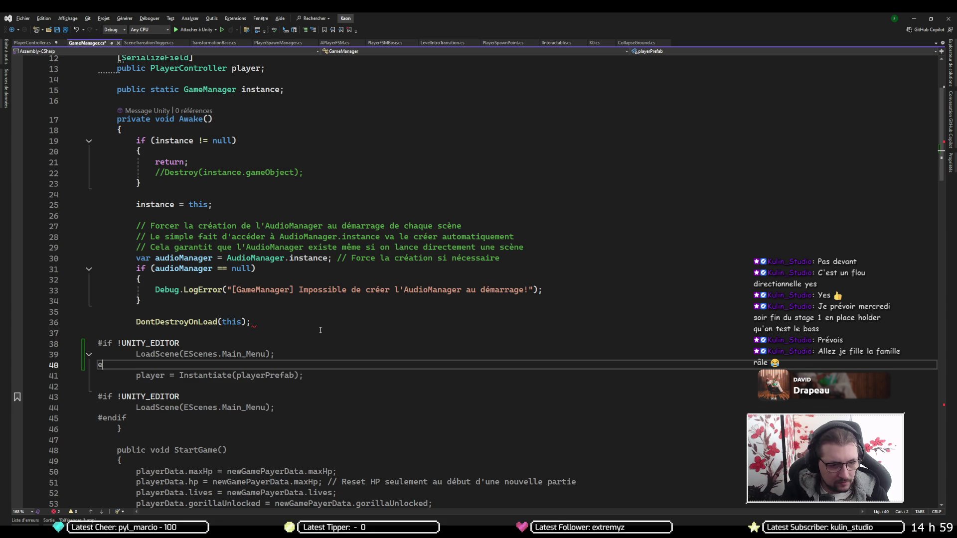
key(BackSpace)
text(#)
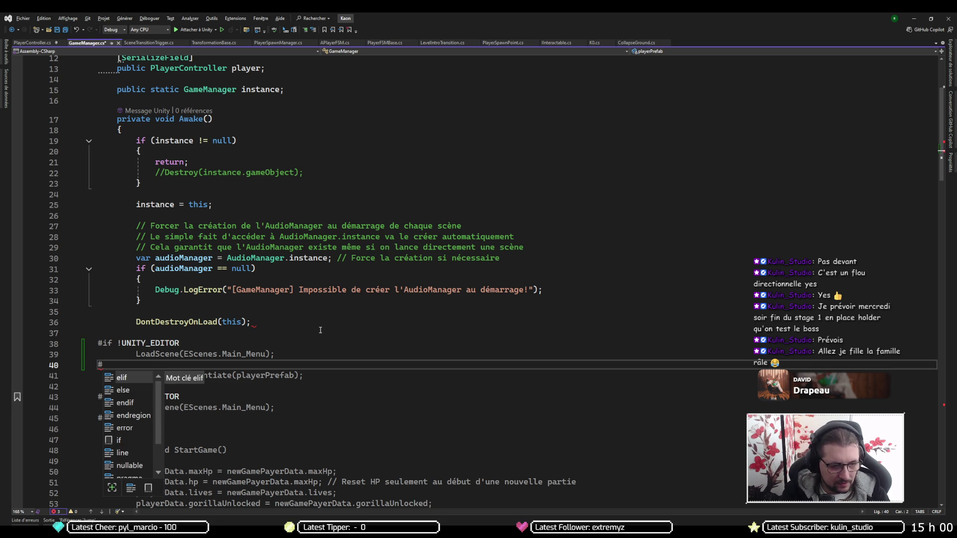
key(Down)
key(Return)
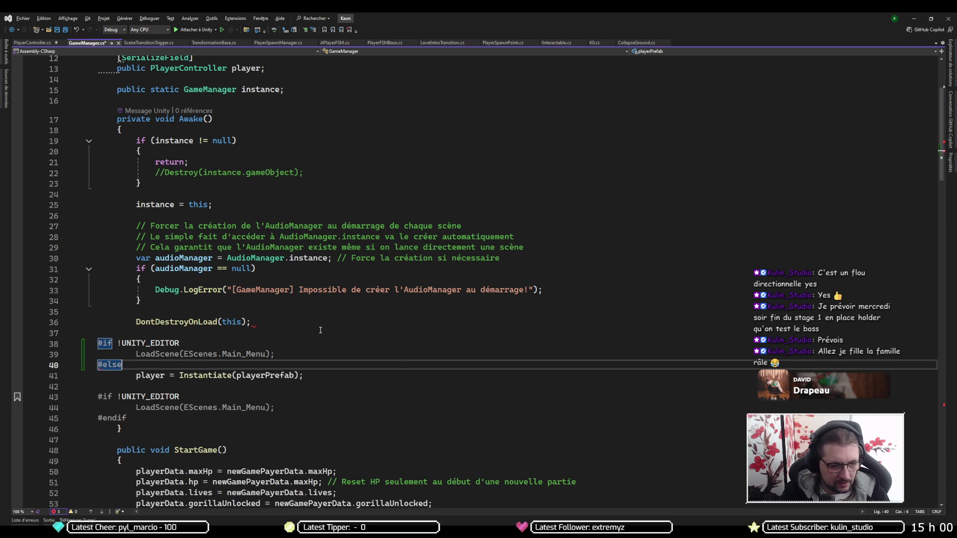
Step: Close the #else branch with #endif after the Instantiate line
key(Down)
key(Down)
key(Down)
key(Down)
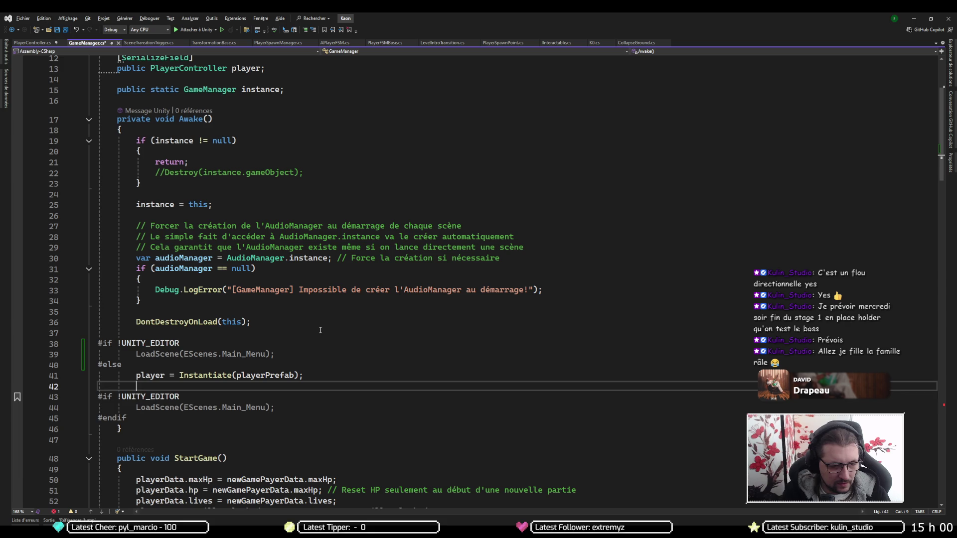
key(ctrl+c)
key(Up)
key(Up)
key(Up)
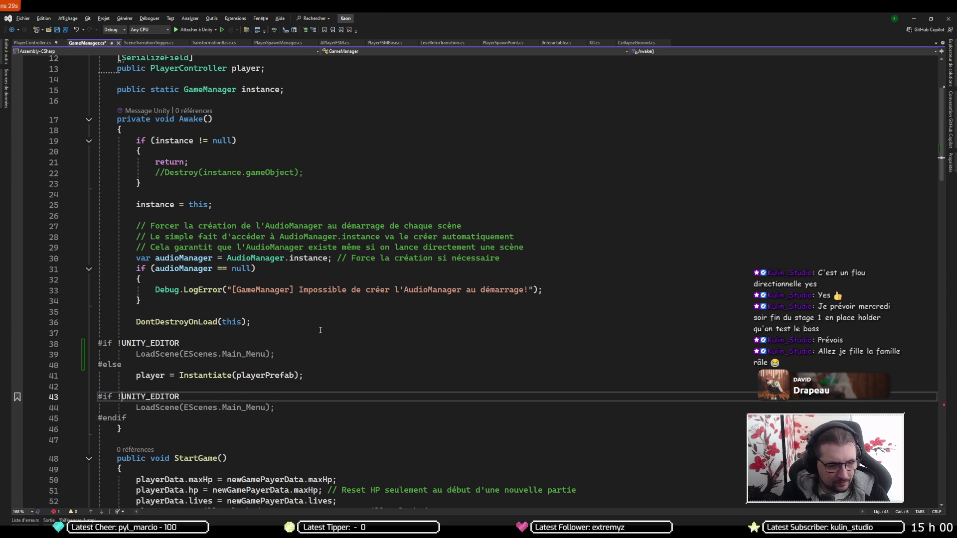
key(ctrl+v)
key(Up)
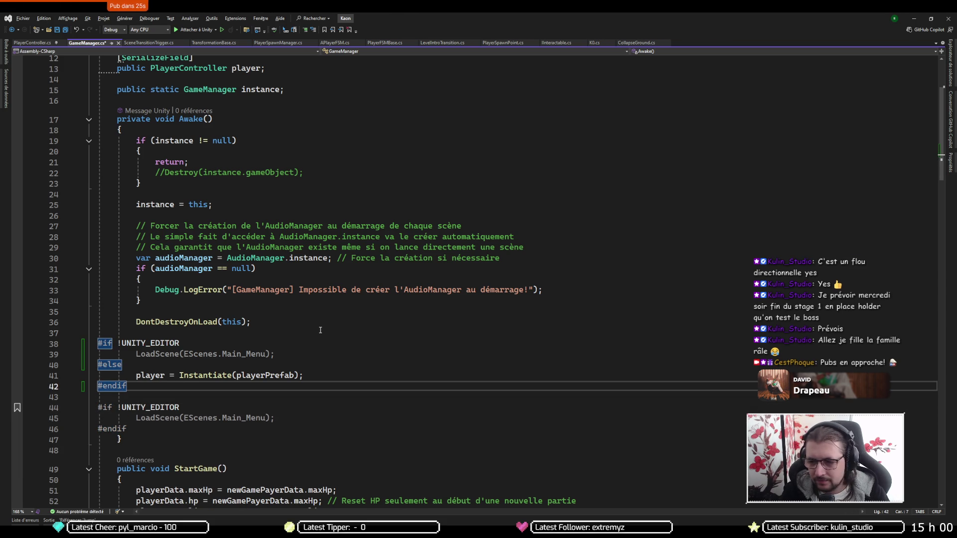
key(Down)
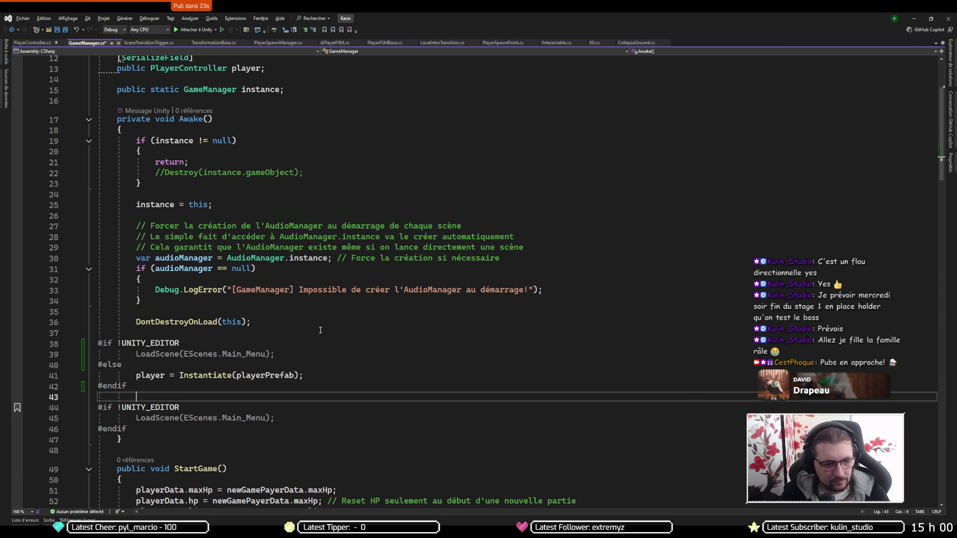
key(Down)
key(Down)
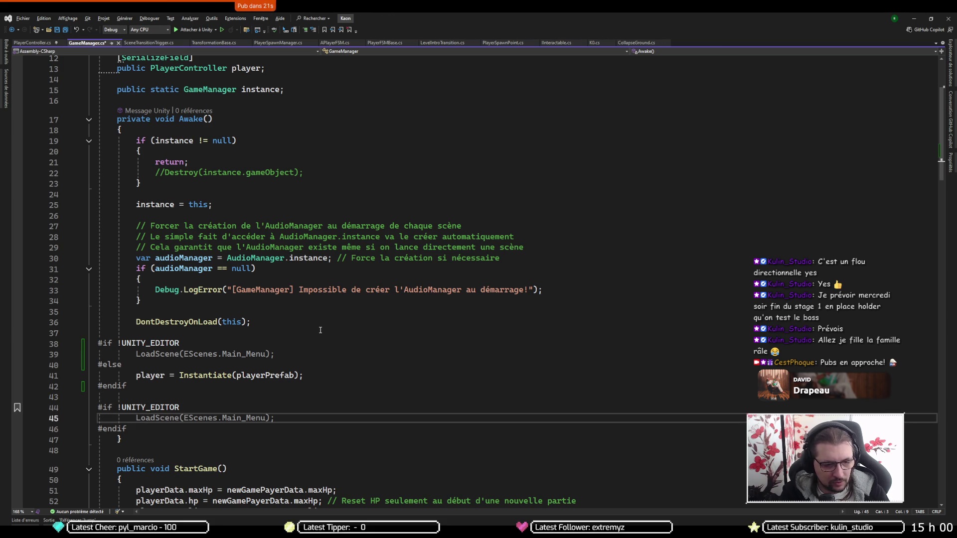
Step: Move the old LoadScene line into the #if branch and delete the empty leftover block
key(alt+Up)
key(alt+Up)
key(alt+Up)
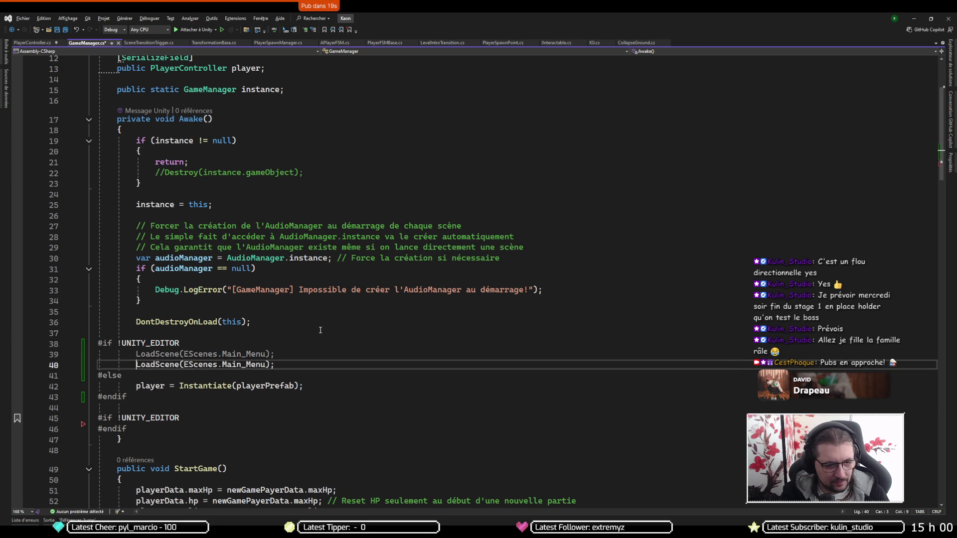
key(Down)
key(Down)
key(Down)
key(ctrl+shift+l)
key(ctrl+shift+l)
key(ctrl+shift+l)
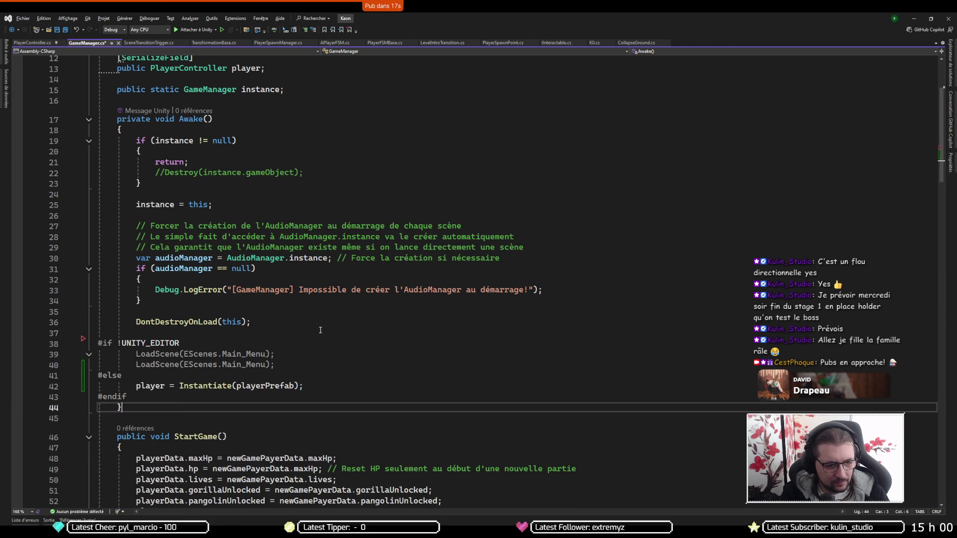
key(Up)
key(Up)
key(Up)
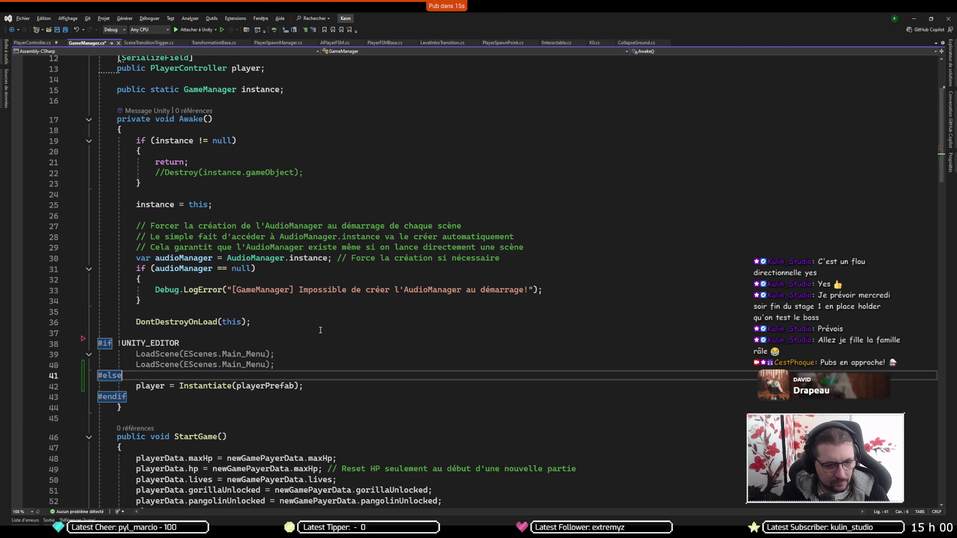
key(Home)
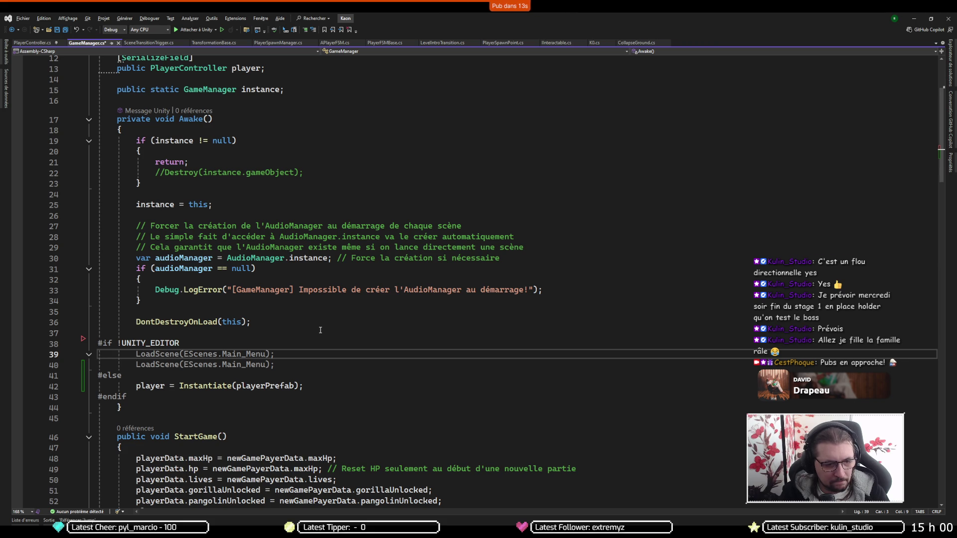
key(shift+End)
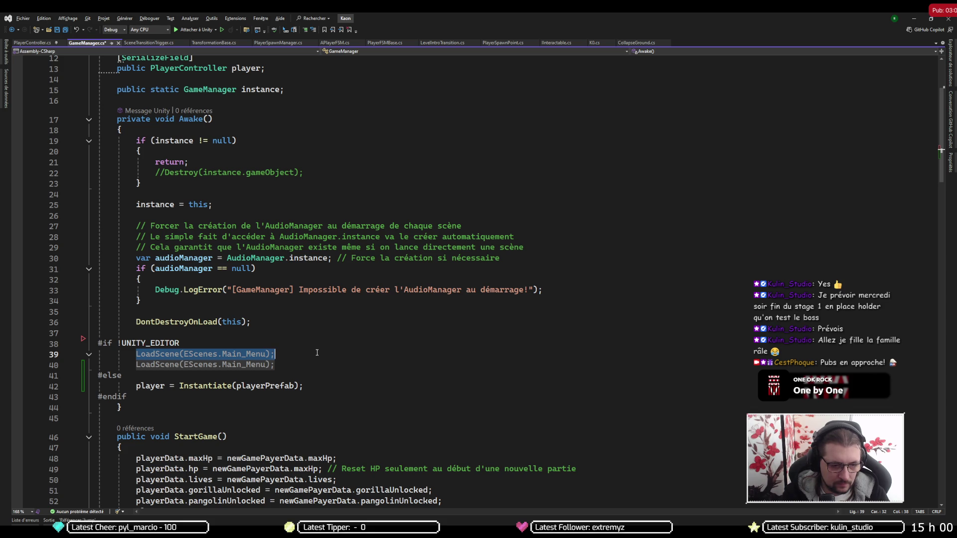
Step: Accept Copilot's code that finds an existing PlayerController, else instantiates the prefab and sets movePlayerToSpawn
text(pla)
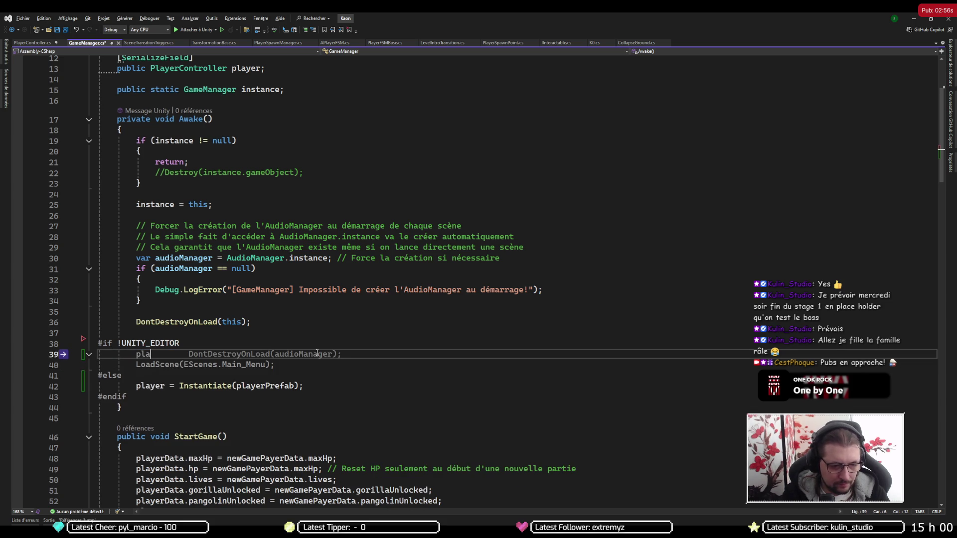
text(yer)
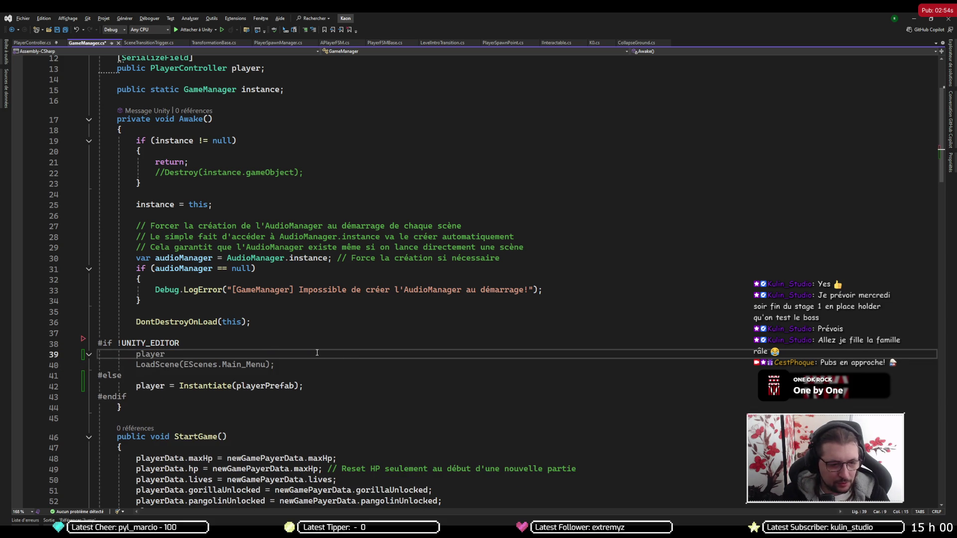
key(Tab)
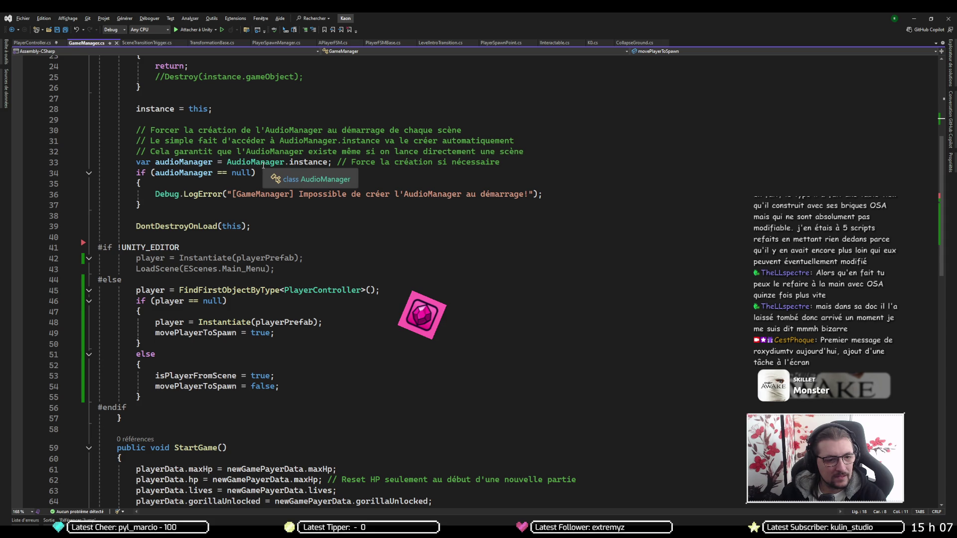
Step: Return to Unity to recompile scripts and select the PlayerSpawnManager script field
click(927, 16)
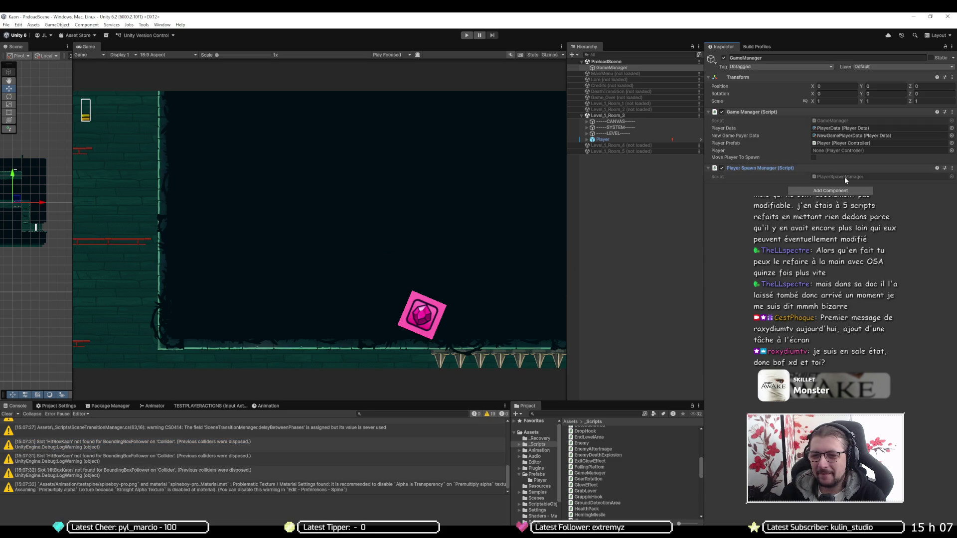
click(844, 178)
Step: Open PlayerSpawnManager.cs in Visual Studio and scroll up to SetNextSpawnID
double_click(844, 178)
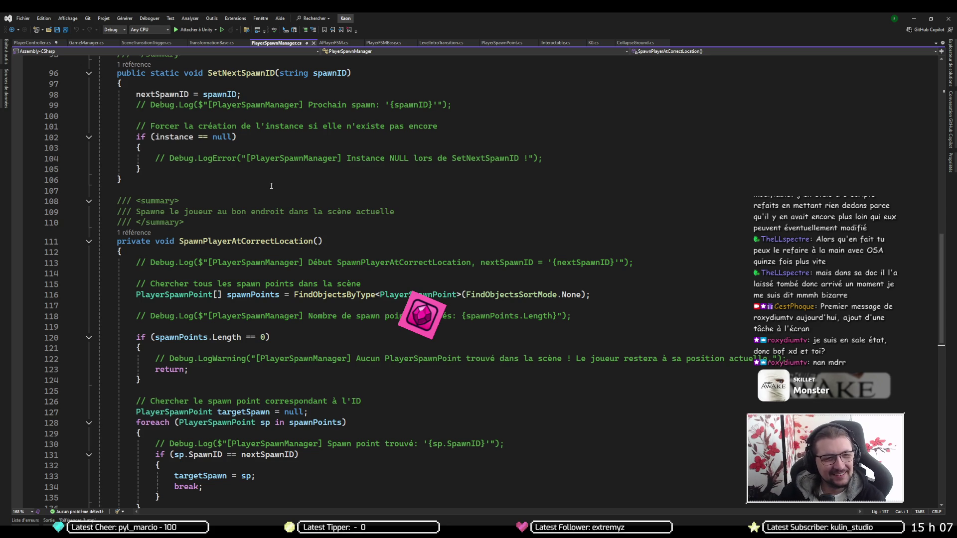
scroll(270, 193, up, 4)
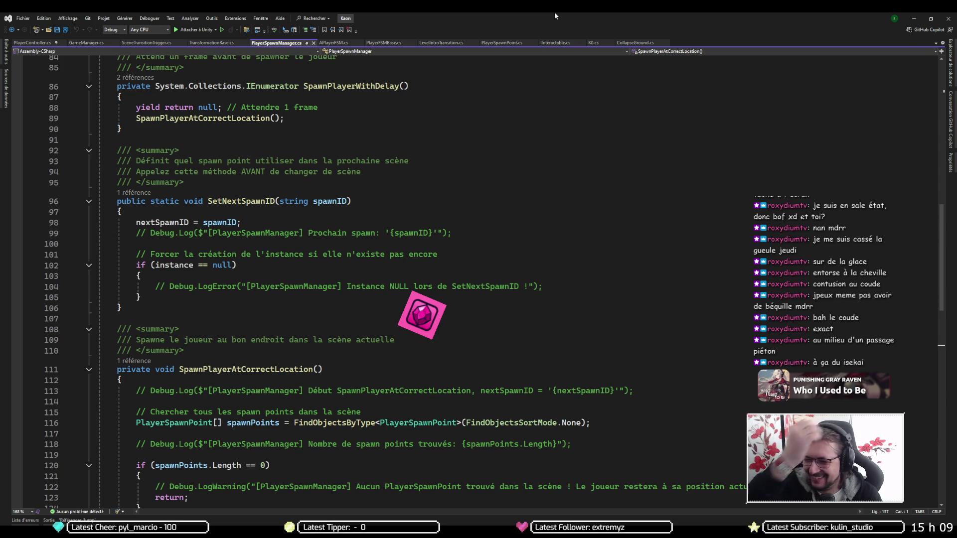
Step: Inspect SetNextSpawnID's null check and commented log line, then collapse the method
click(566, 261)
click(577, 290)
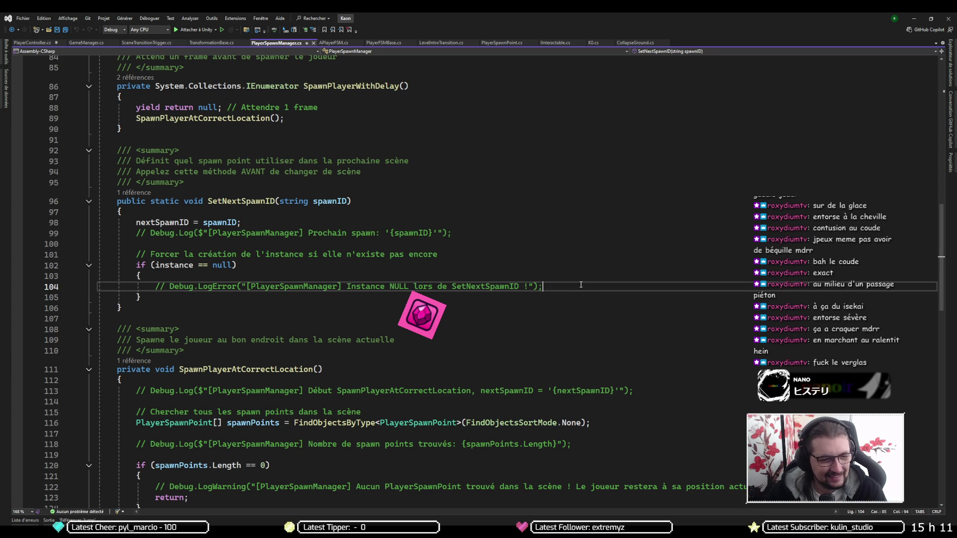
click(89, 201)
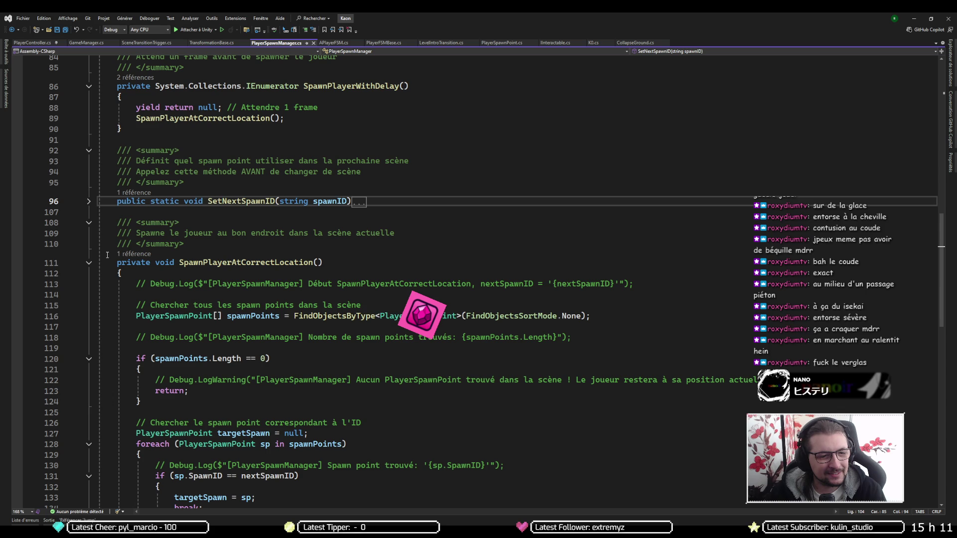
Step: Follow references from SpawnPlayerAtCorrectLocation through SpawnPlayerWithDelay to the line-62 call in Awake
click(225, 259)
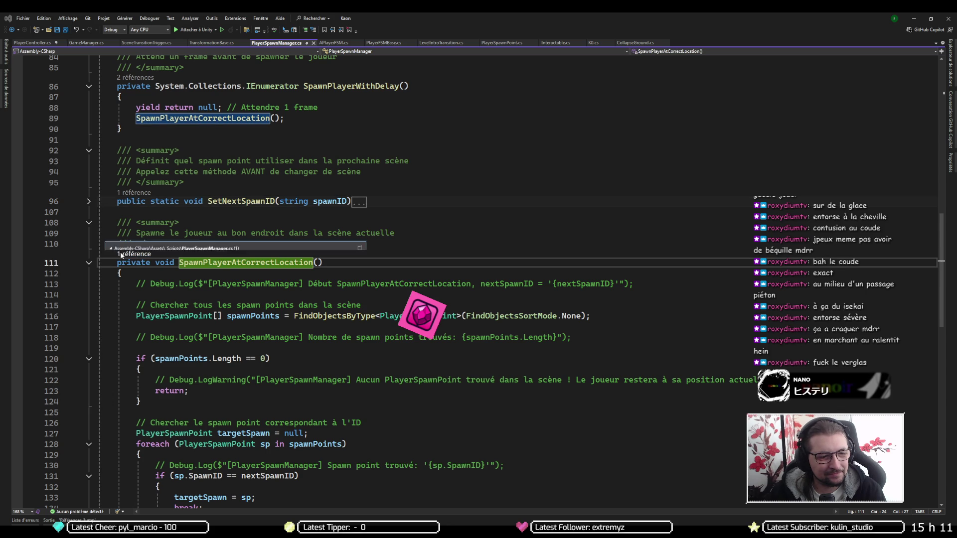
click(125, 253)
click(162, 233)
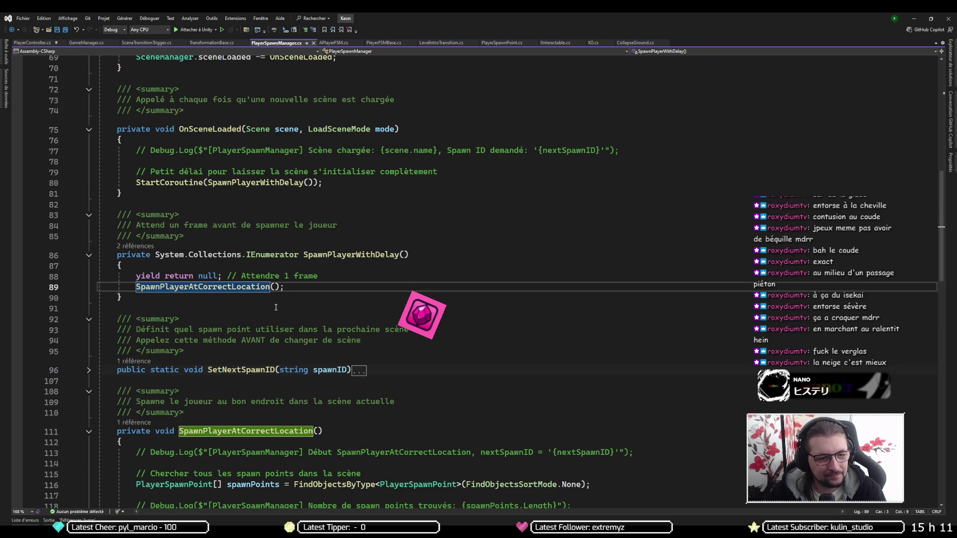
click(323, 254)
click(133, 246)
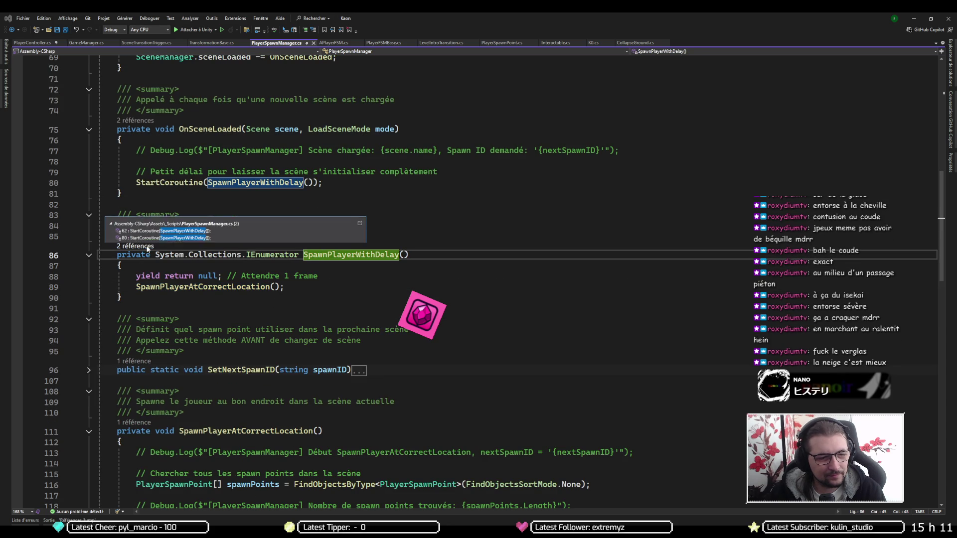
click(159, 217)
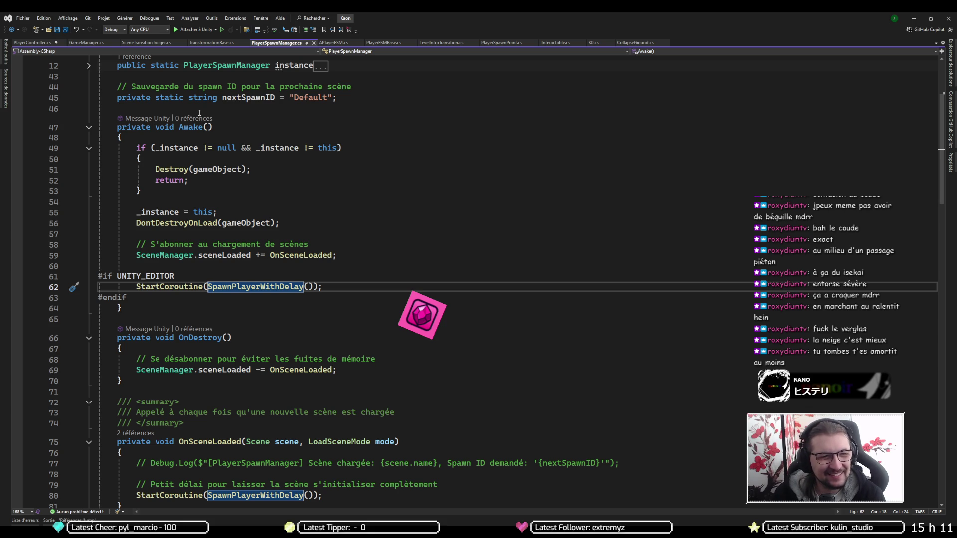
click(371, 150)
click(370, 181)
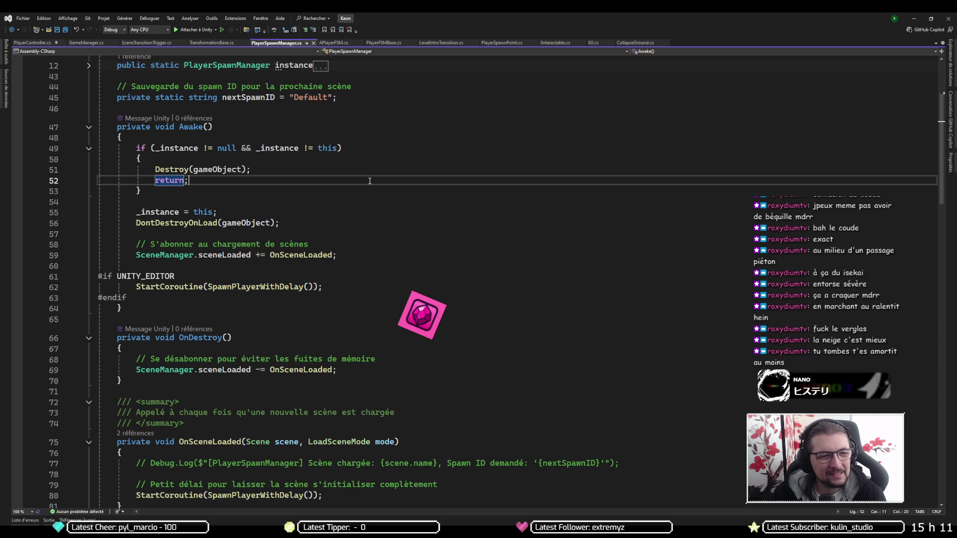
click(366, 212)
click(367, 222)
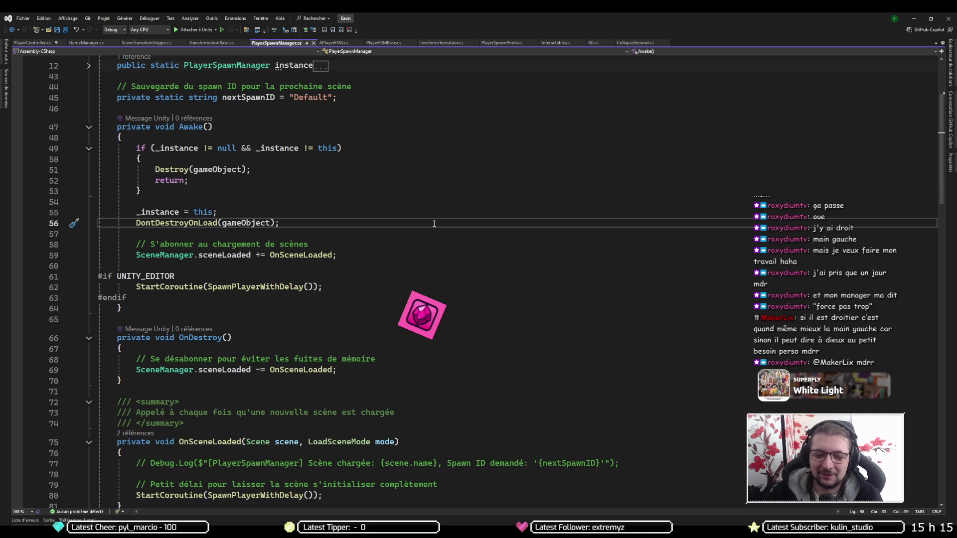
click(397, 229)
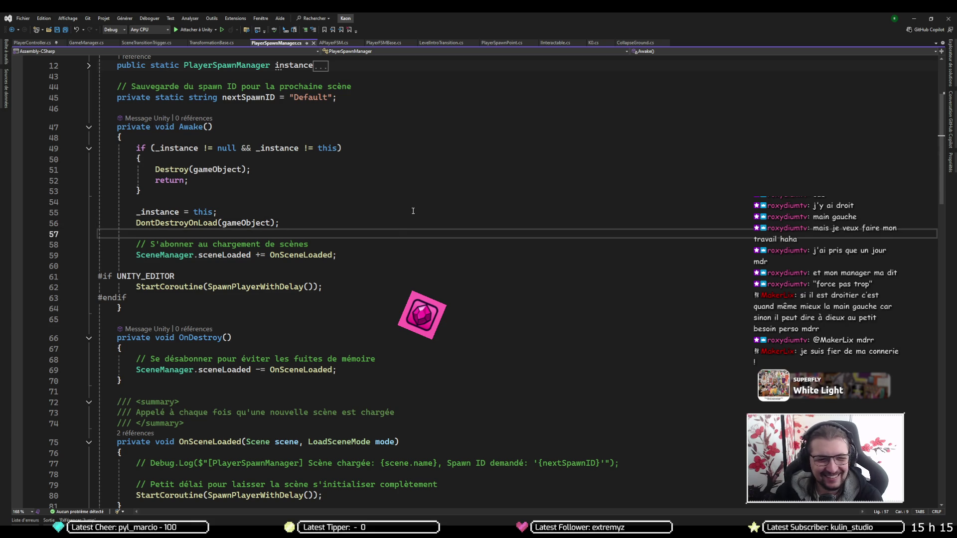
click(412, 211)
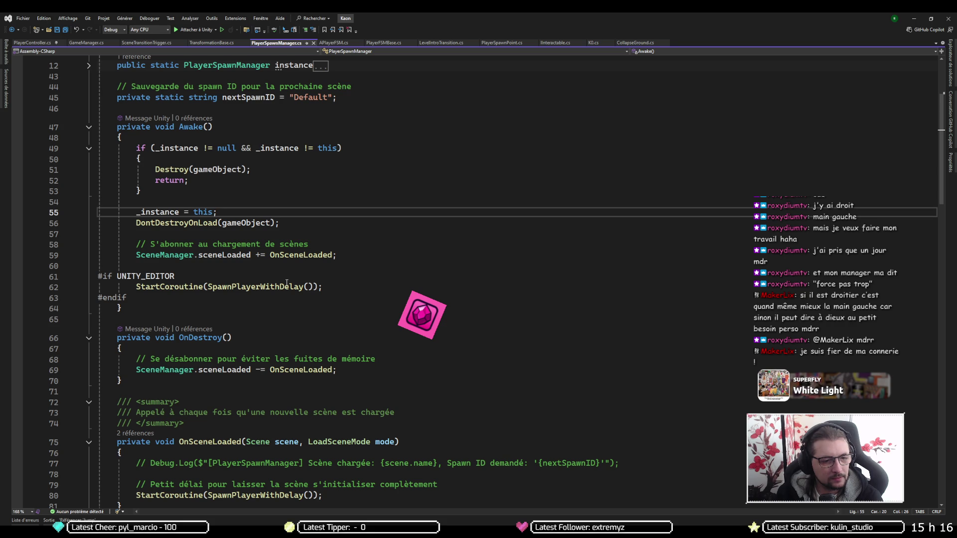
Step: Wrap the editor-only line in an if on GameManager.instance.movePlayerToSpawn
click(345, 286)
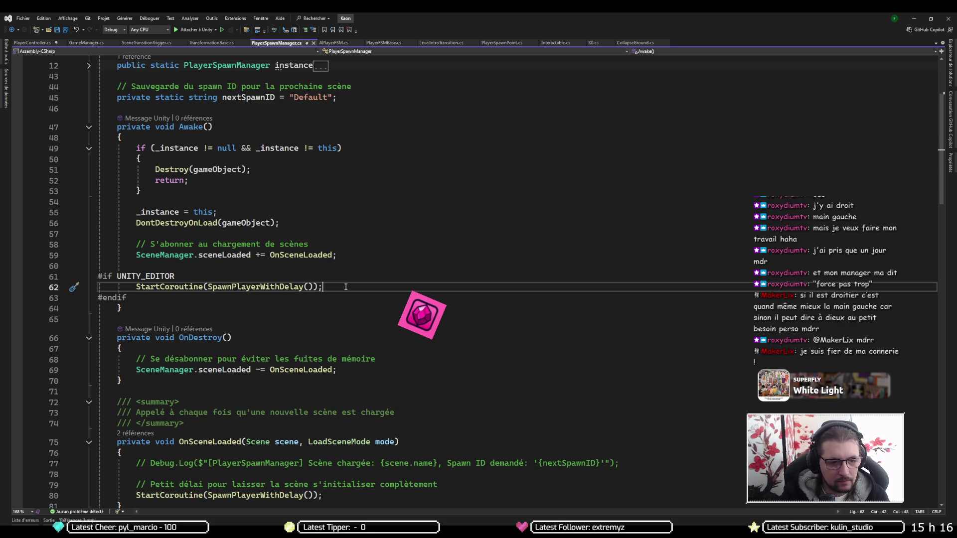
key(Home)
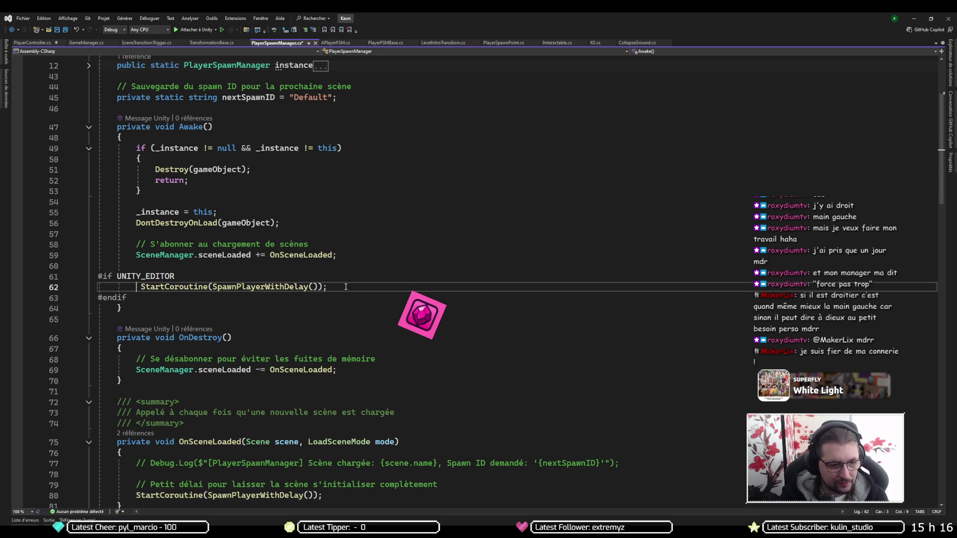
text(I()
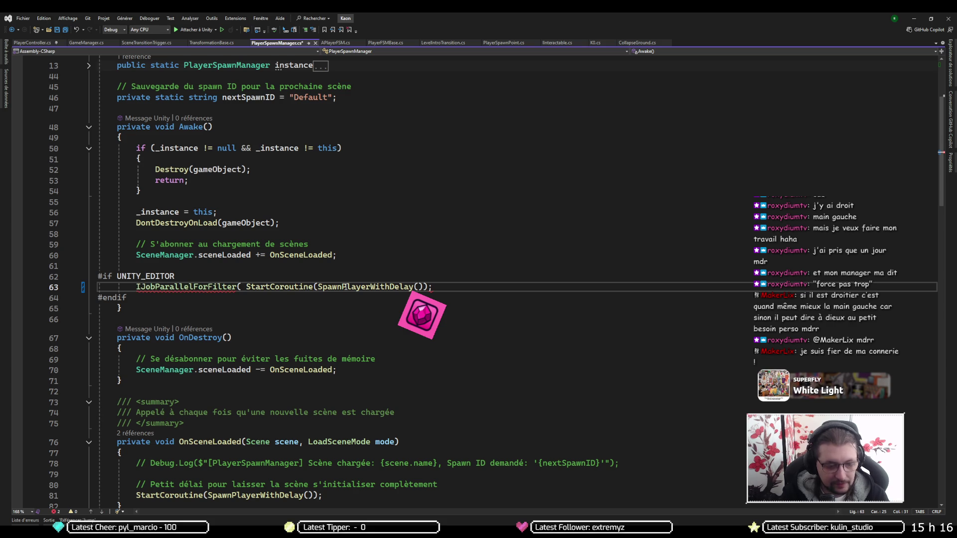
text(G)
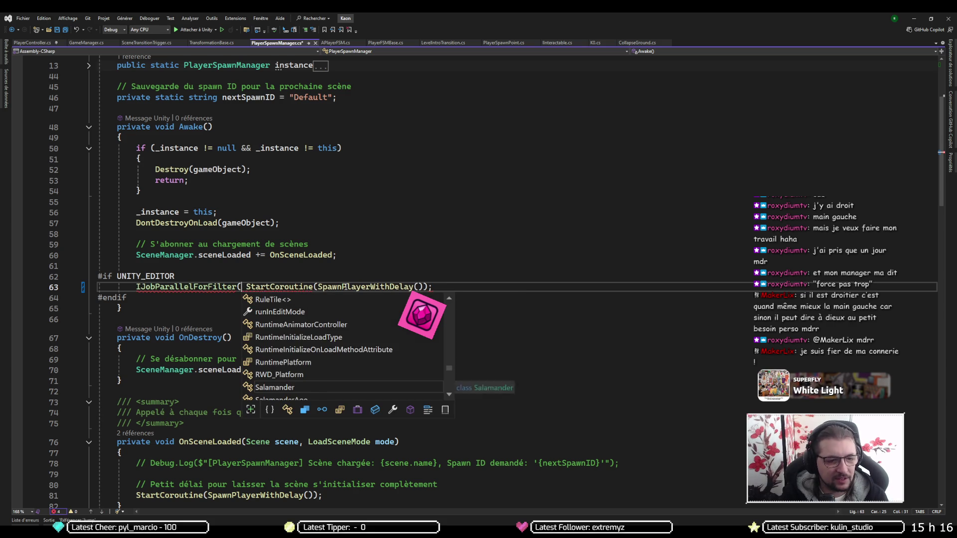
key(BackSpace)
key(BackSpace)
key(BackSpace)
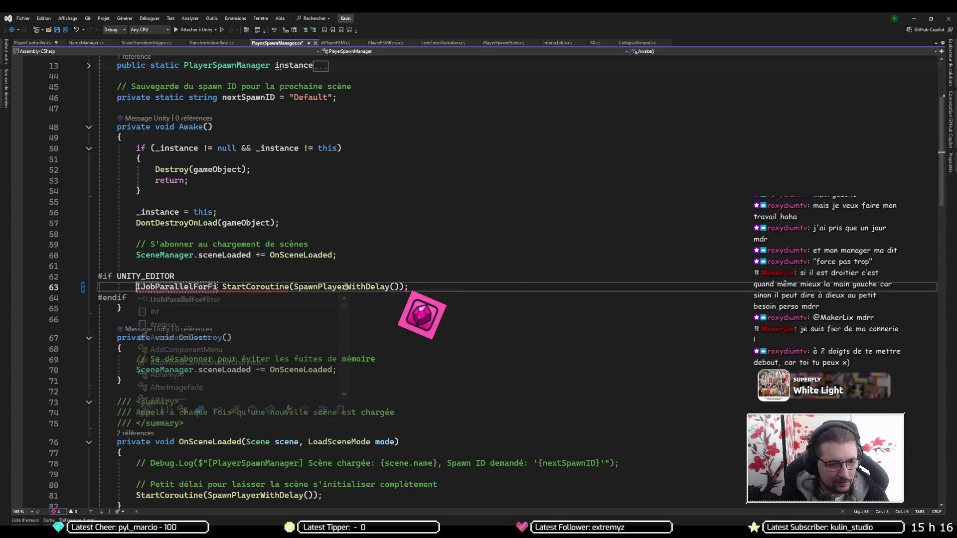
key(ctrl+w)
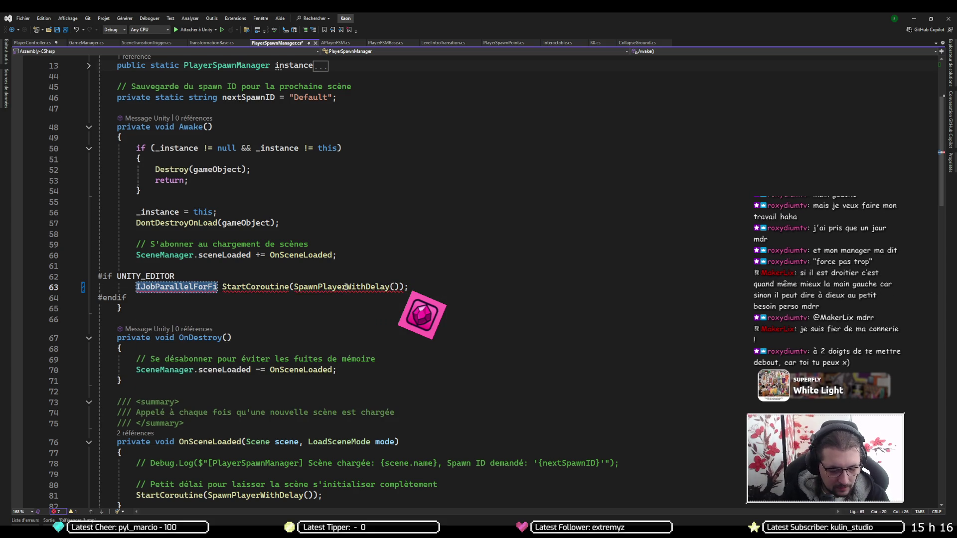
text(if)
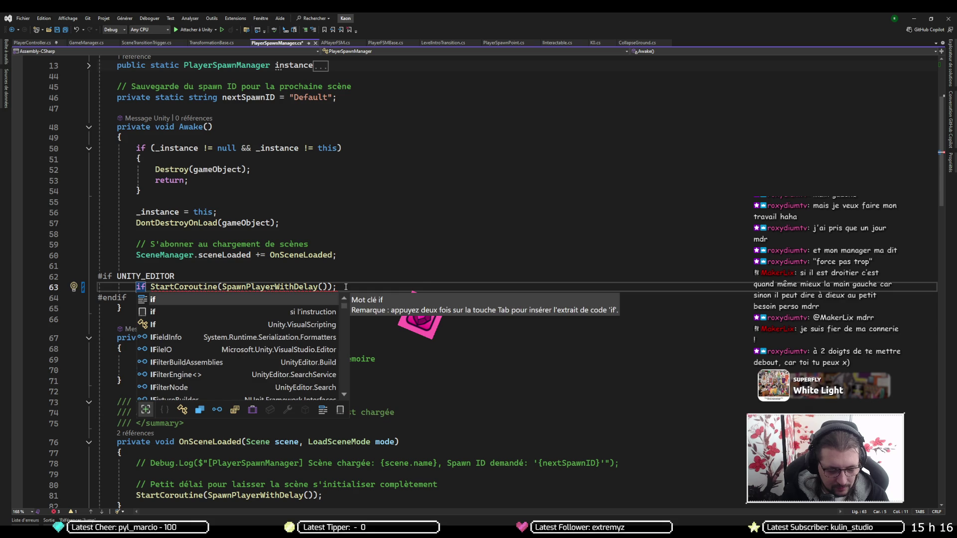
text((Ga)
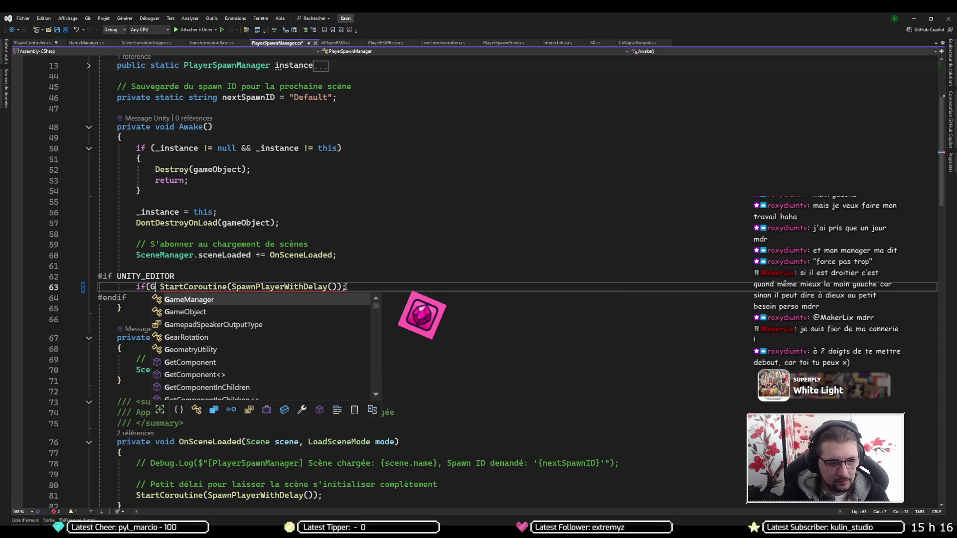
text(meManager.)
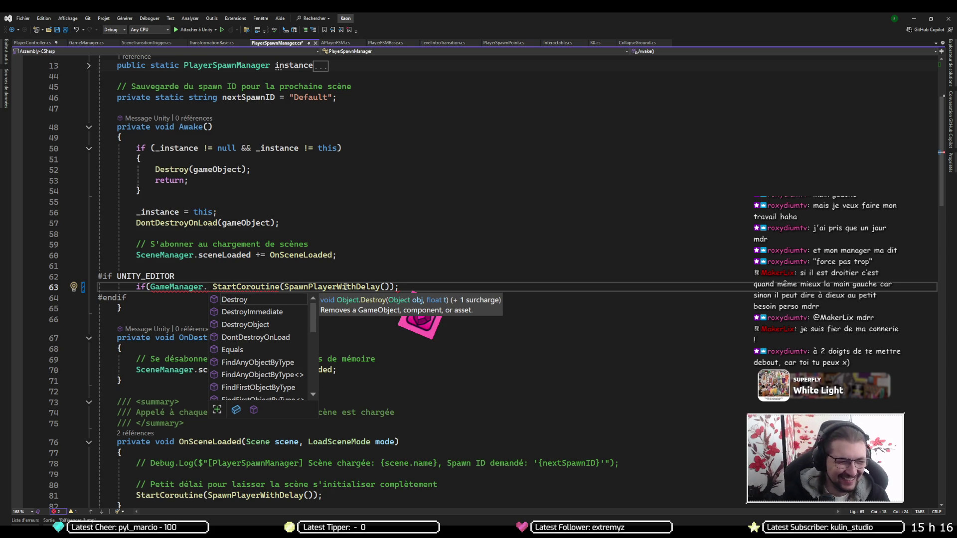
text(in.)
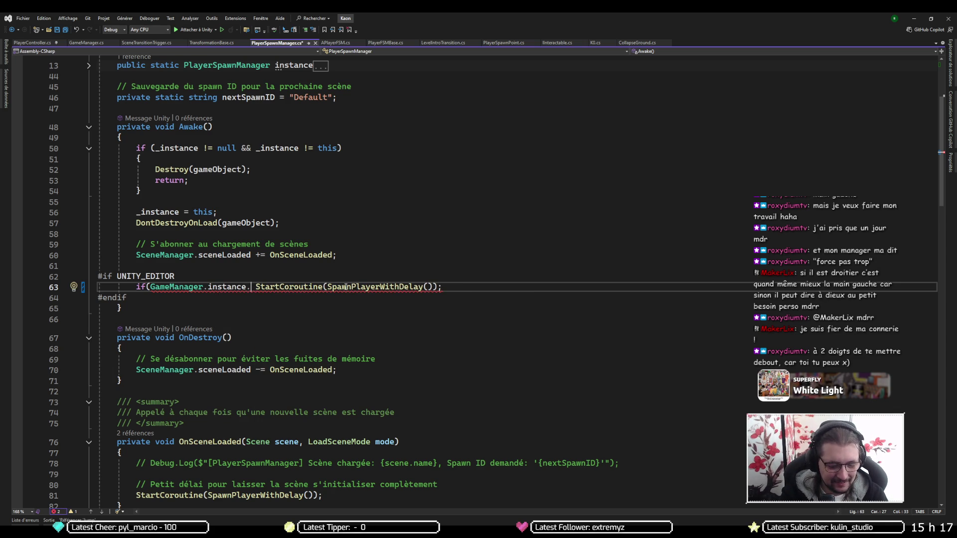
text(m)
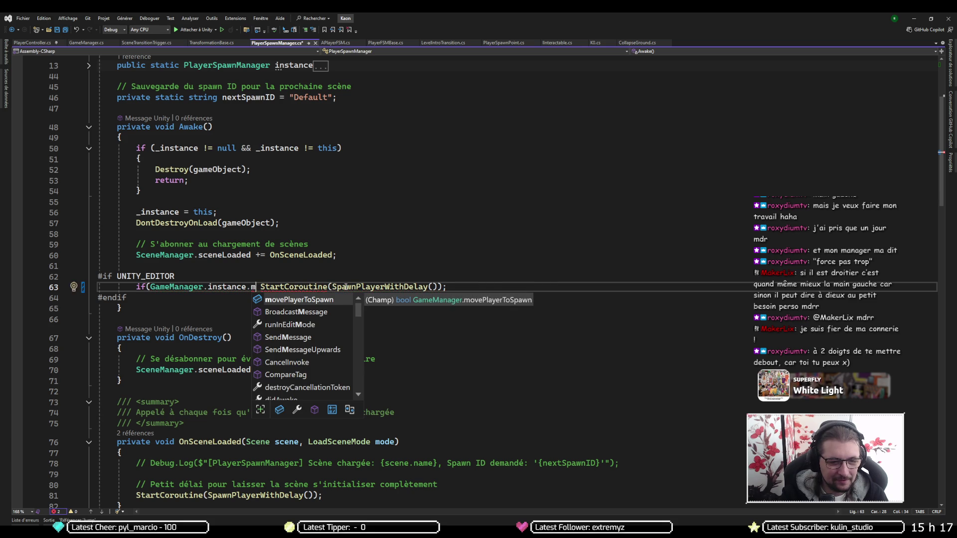
key(Tab)
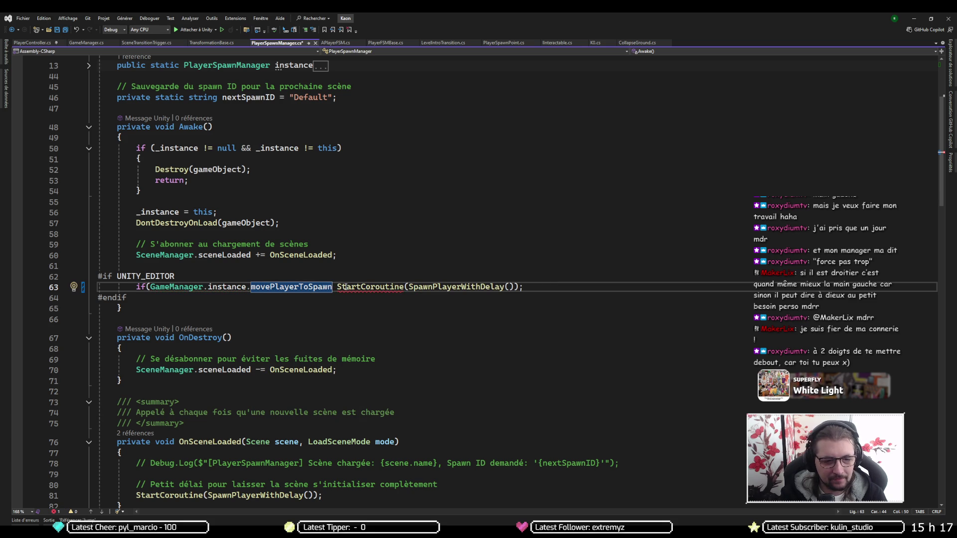
text())
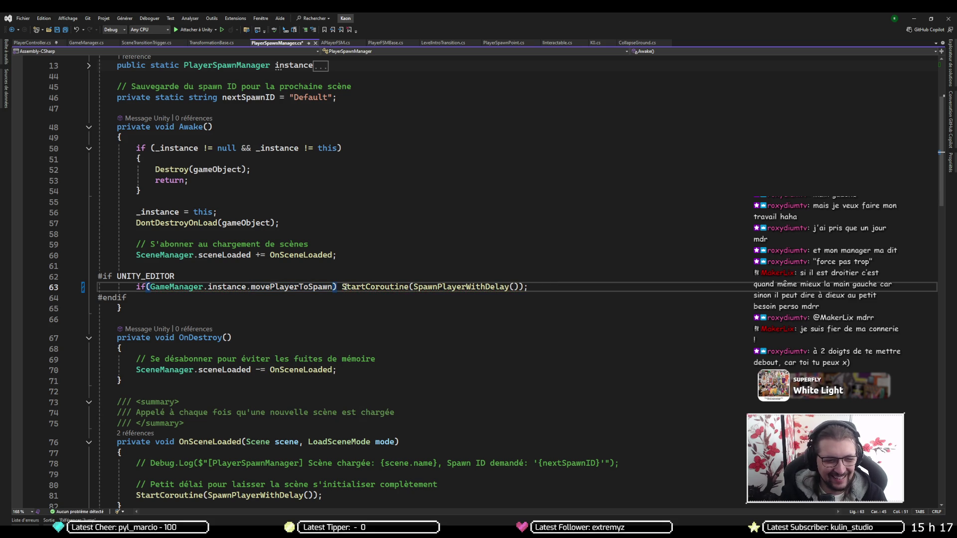
Step: Put the StartCoroutine(SpawnPlayerWithDelay()) call inside braces under the if
key(Return)
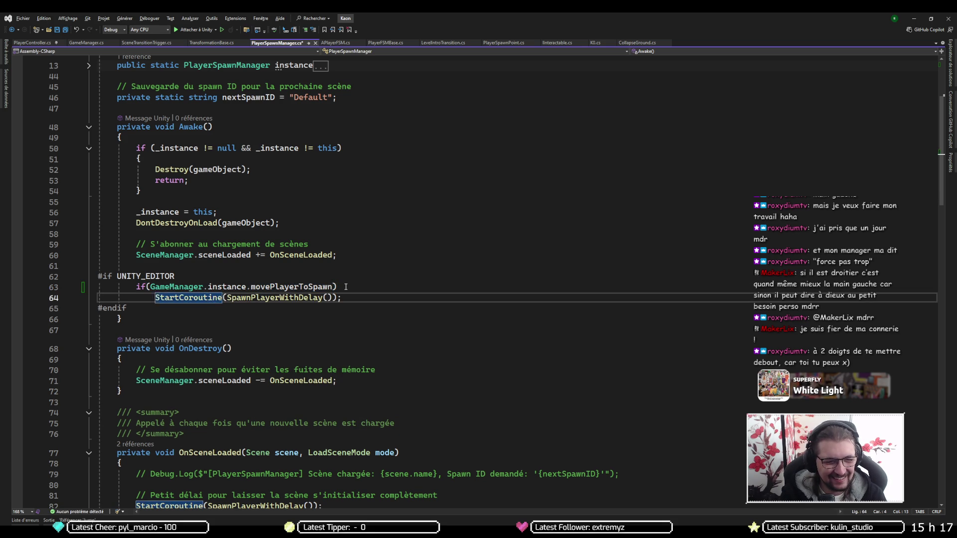
text({)
key(Return)
key(End)
key(Return)
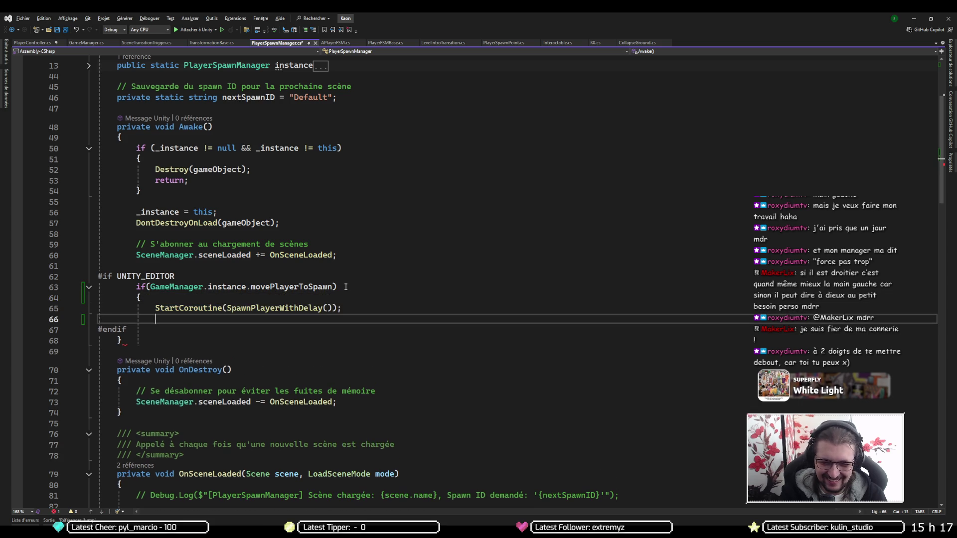
text(})
key(Up)
key(End)
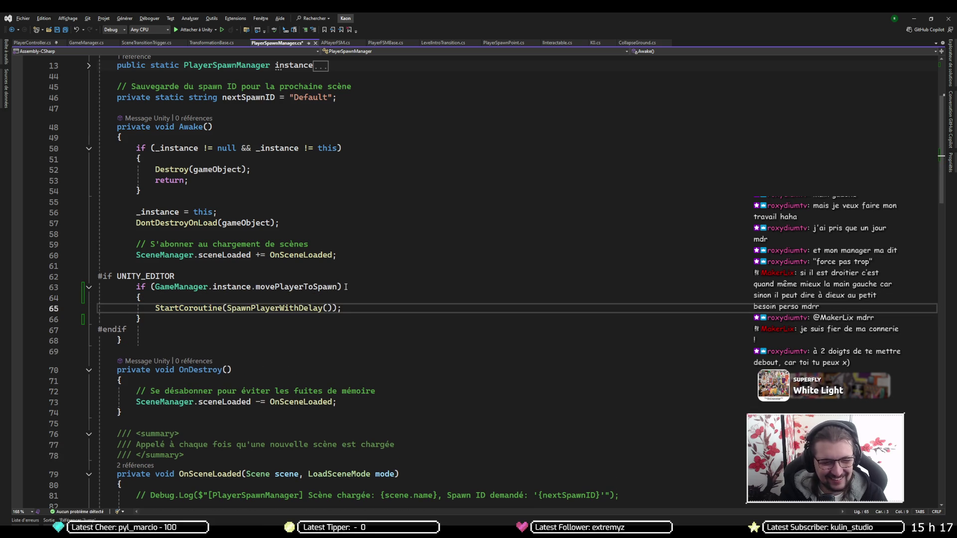
key(Return)
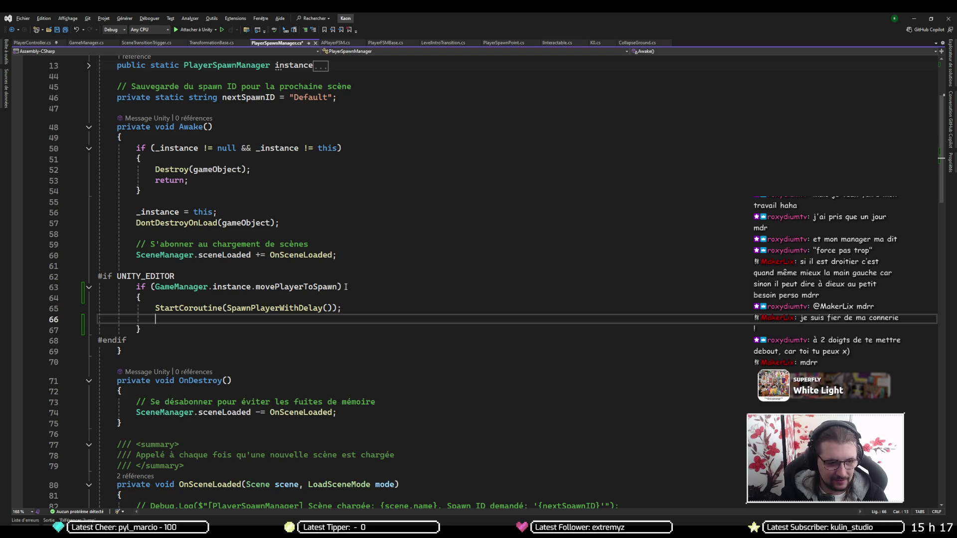
Step: Make the condition '== false' and set movePlayerToSpawn = true on line 66
key(Up)
key(Up)
key(Up)
key(ctrl+shift+Right)
key(ctrl+shift+Right)
key(ctrl+shift+Right)
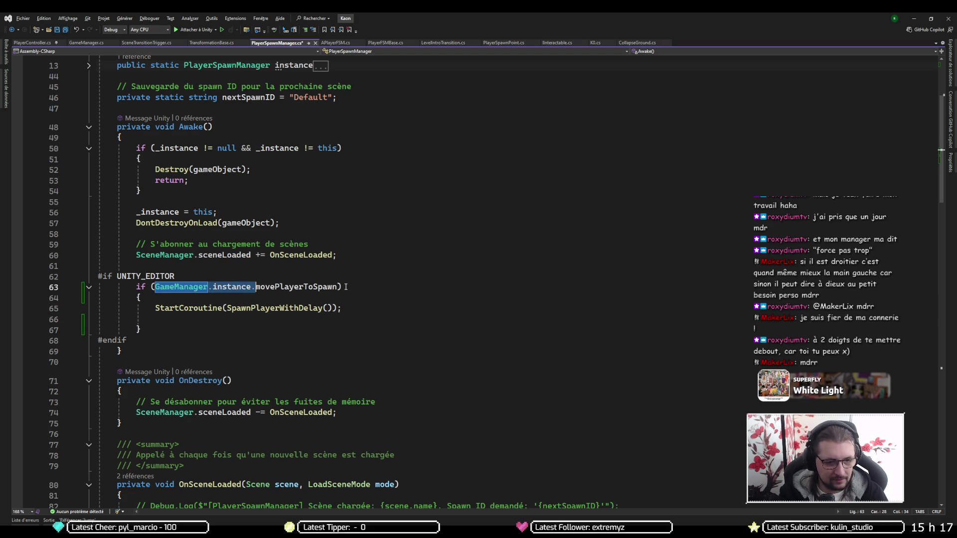
key(ctrl+c)
key(Down)
key(Down)
key(Down)
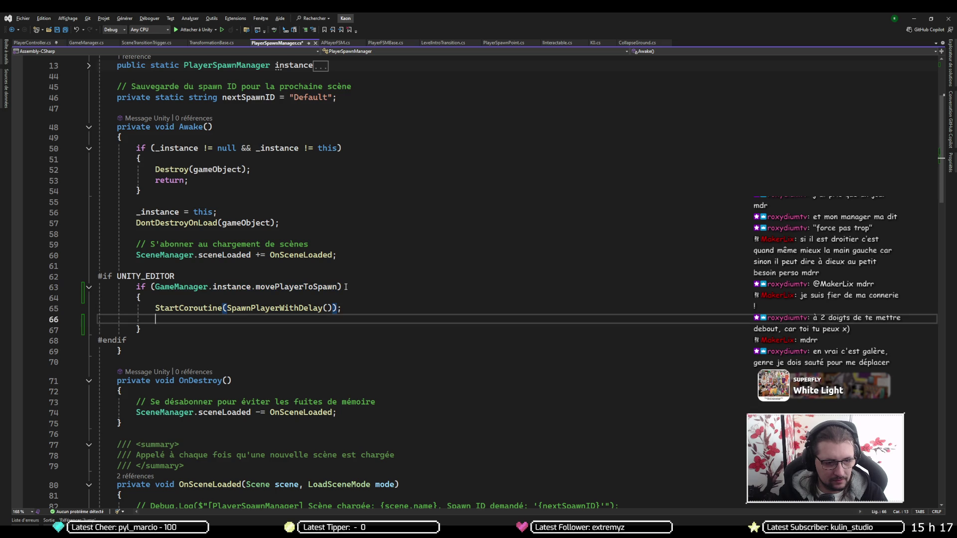
key(ctrl+v)
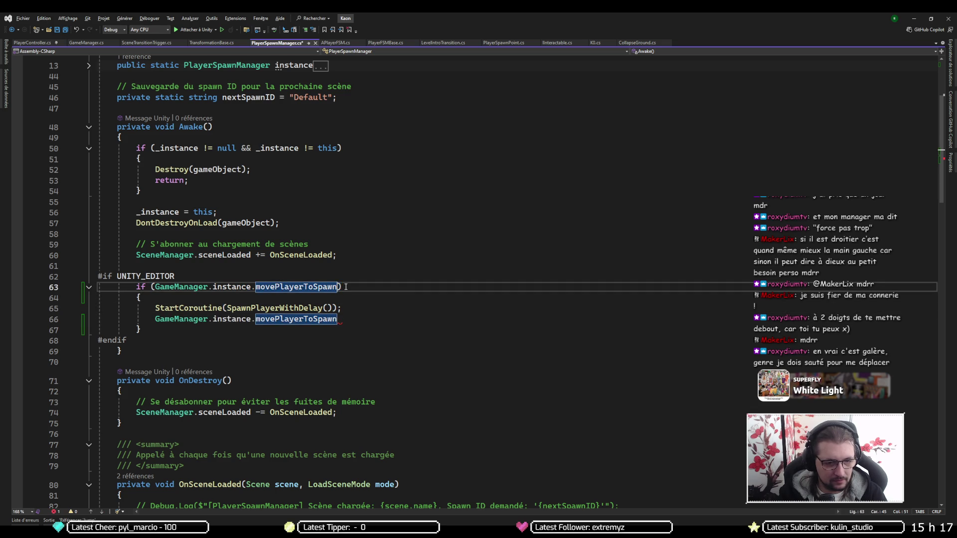
text(== false)
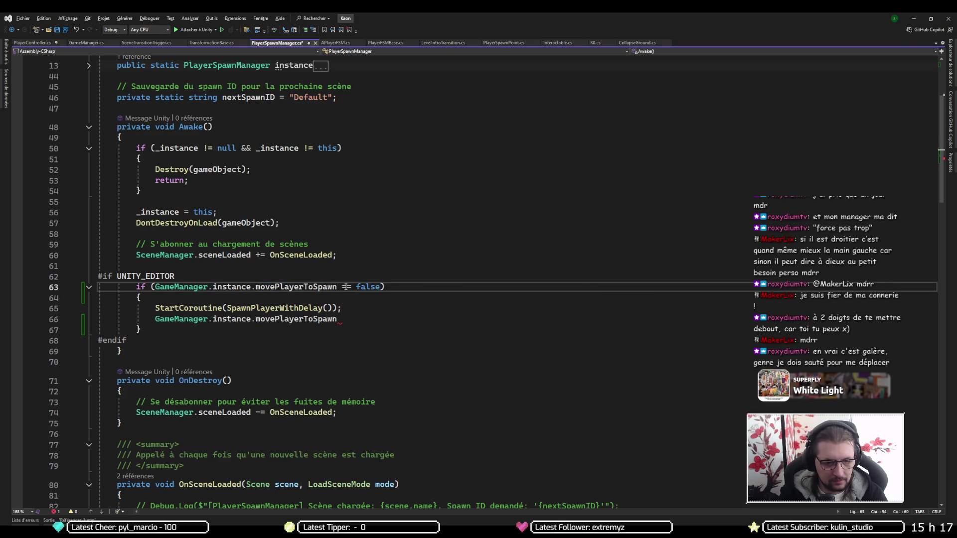
key(Down)
key(Down)
key(Down)
text(=)
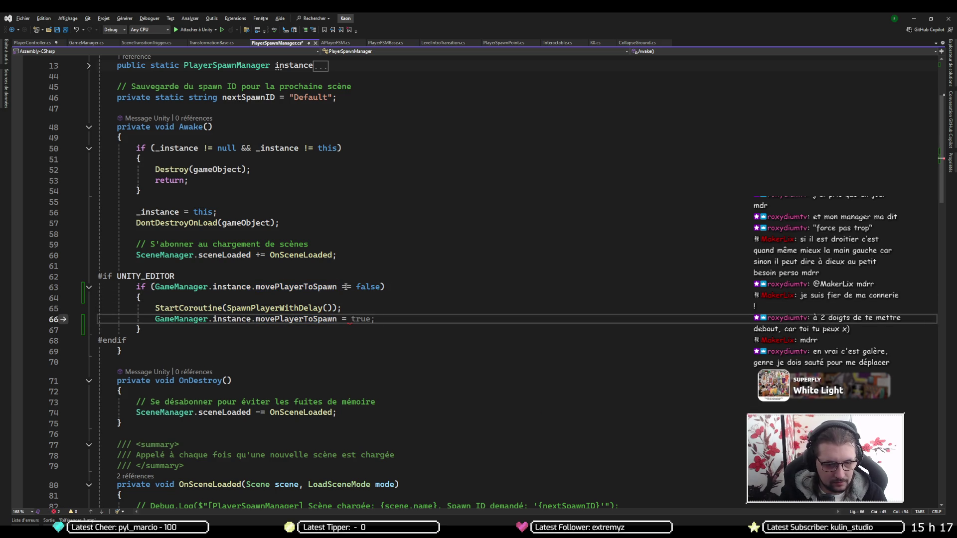
key(Tab)
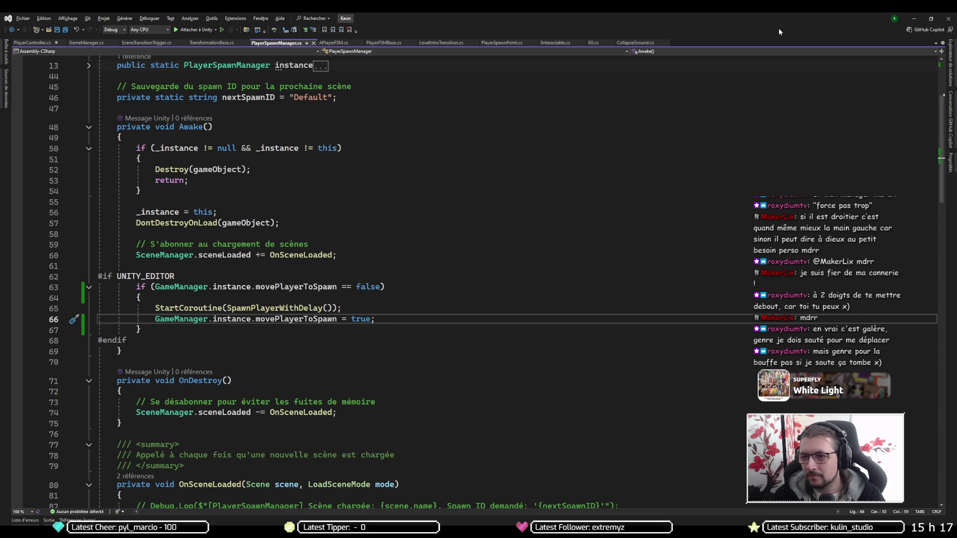
click(914, 18)
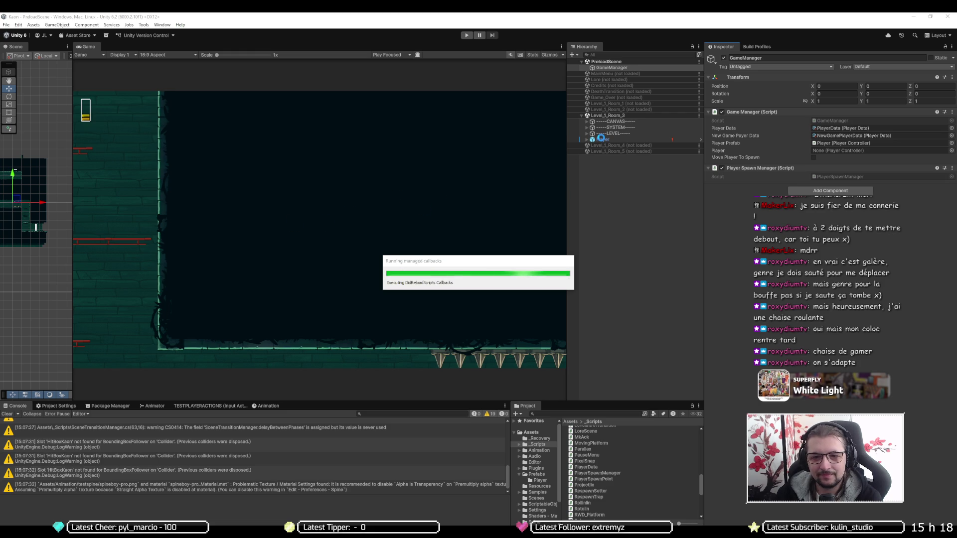
click(604, 140)
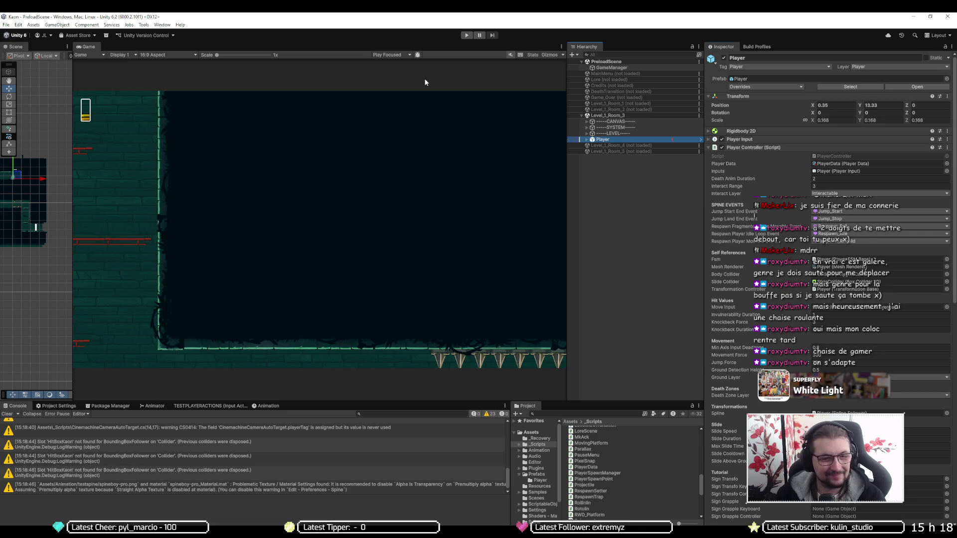
click(465, 36)
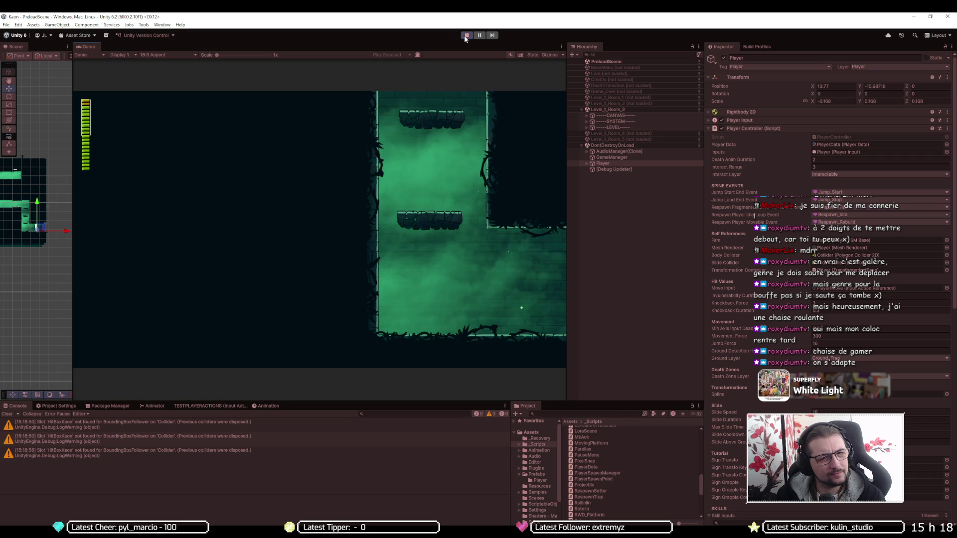
click(465, 35)
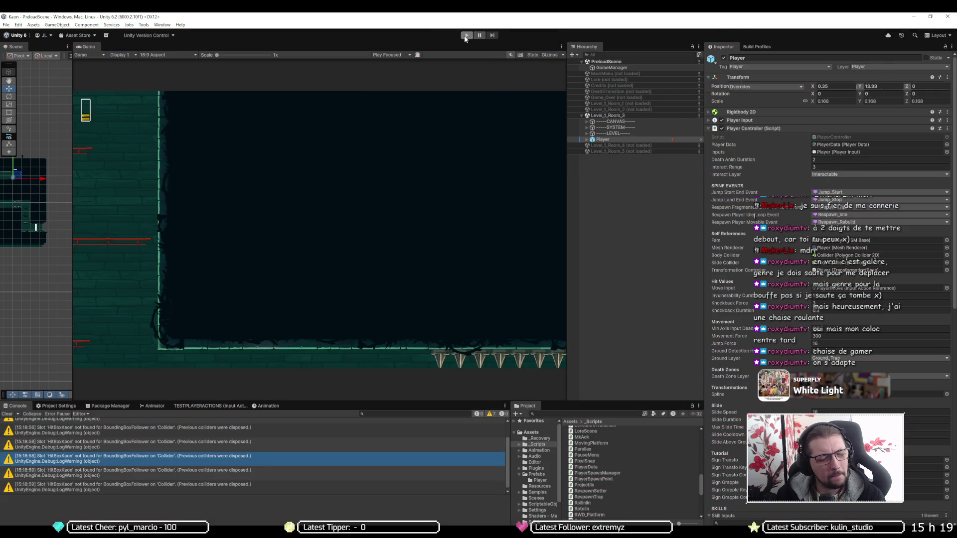
Step: Set breakpoints on the StartCoroutine calls in OnSceneLoaded and Awake
key(alt+Tab)
key(alt+Tab)
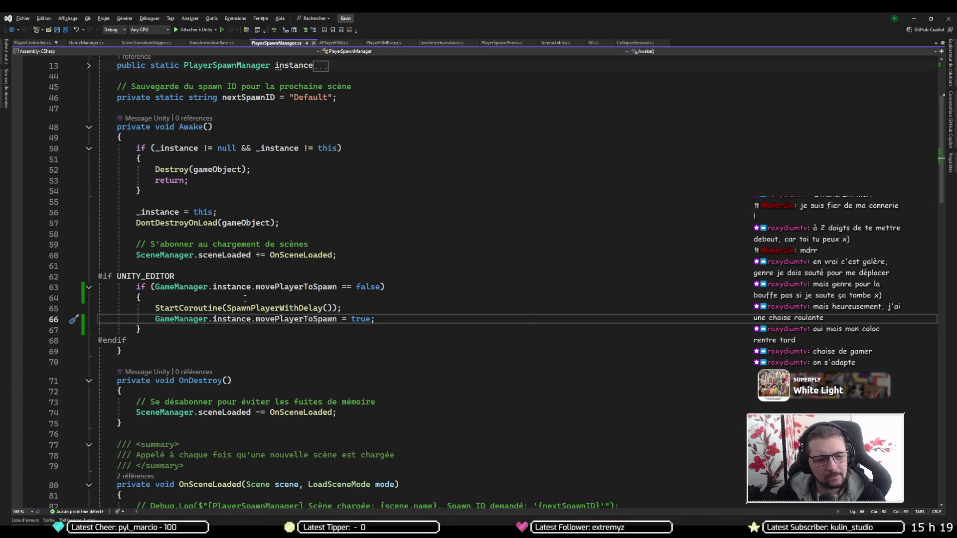
scroll(251, 301, down, 4)
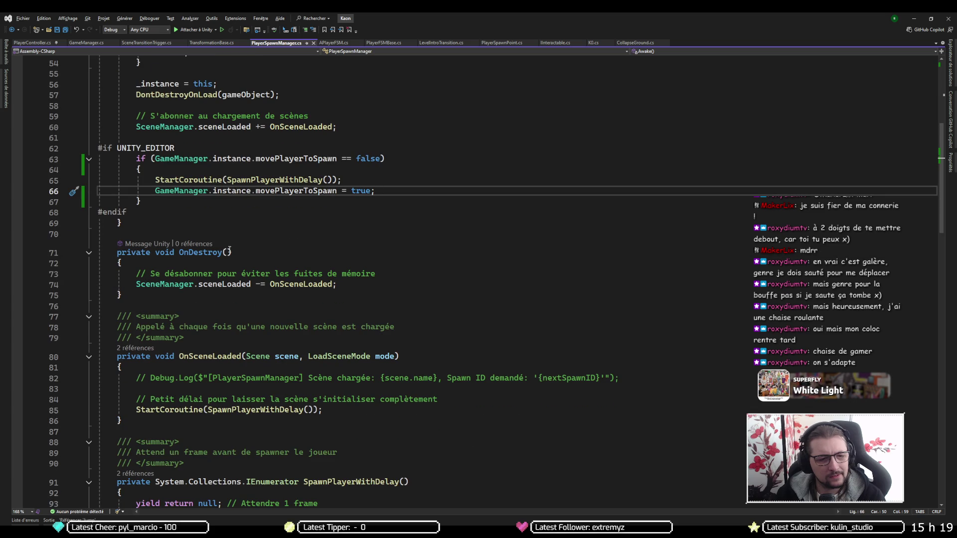
click(256, 179)
ctrl+click(256, 179)
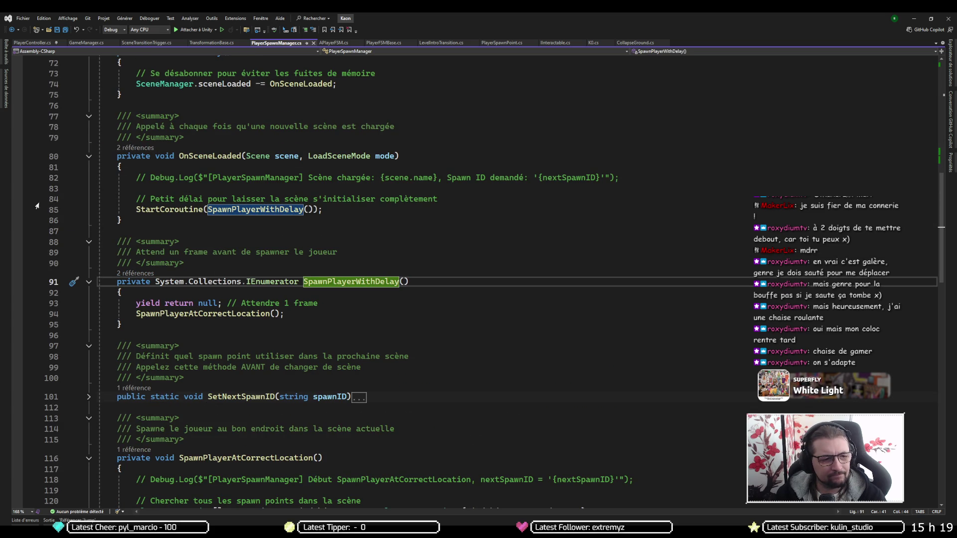
click(20, 210)
scroll(138, 211, up, 10)
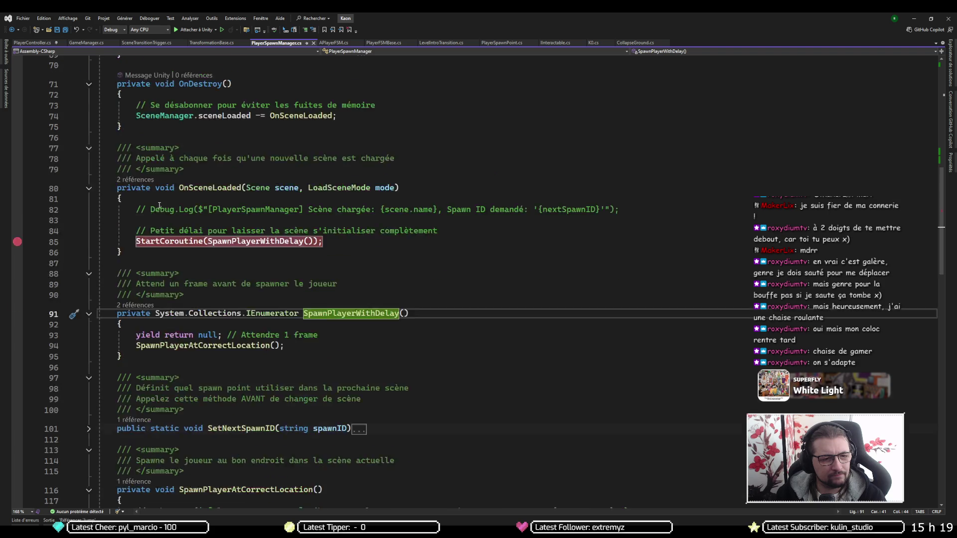
click(18, 332)
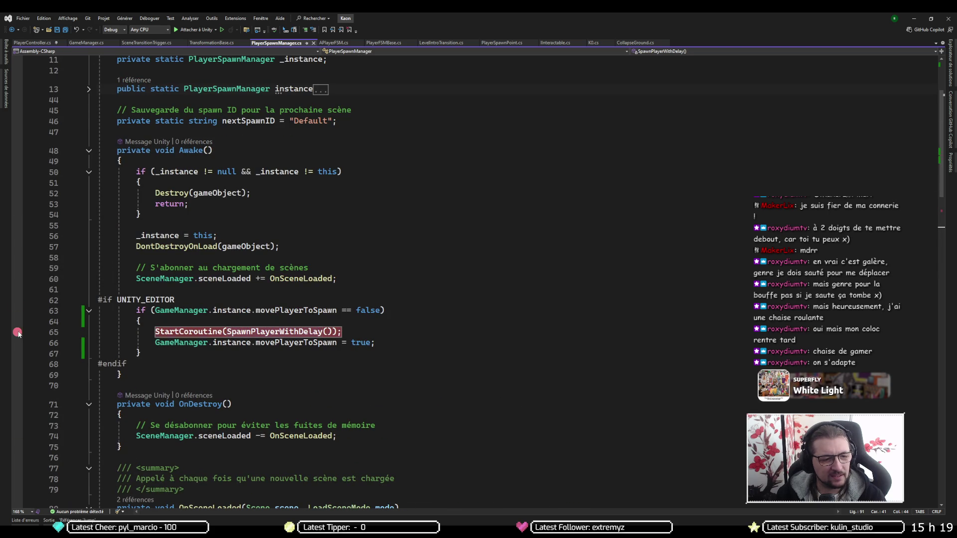
Step: Attach the debugger to Unity, enter play mode, step past the Awake breakpoint, and open GameManager.cs
click(193, 30)
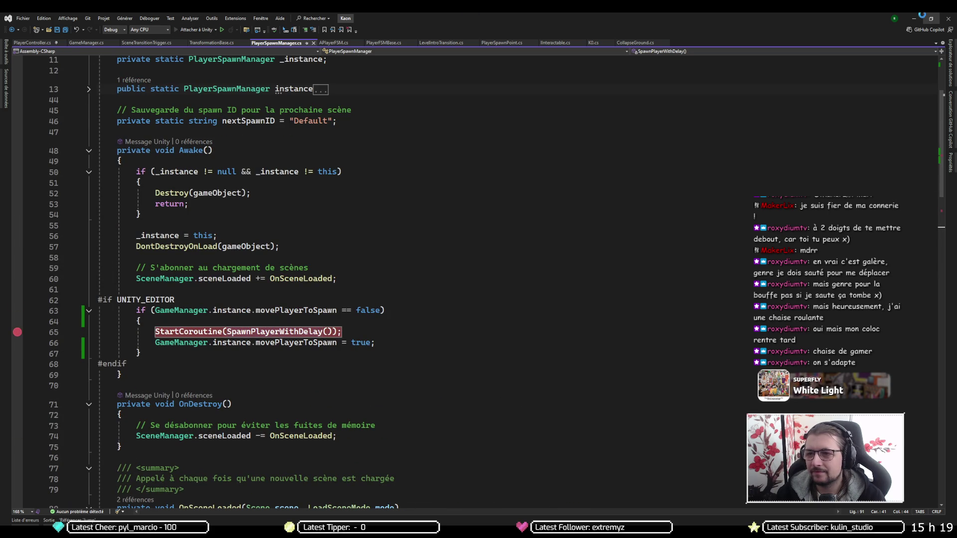
key(alt+Tab)
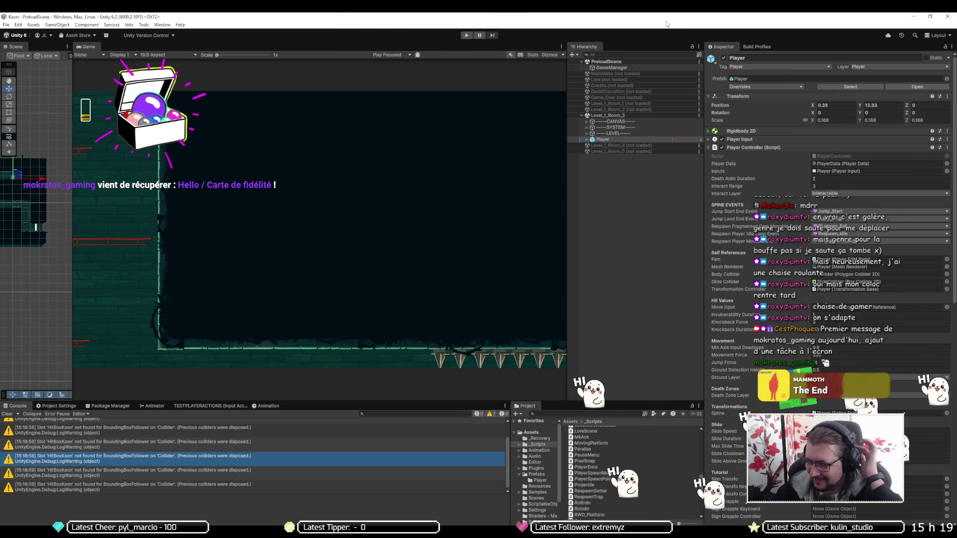
click(466, 35)
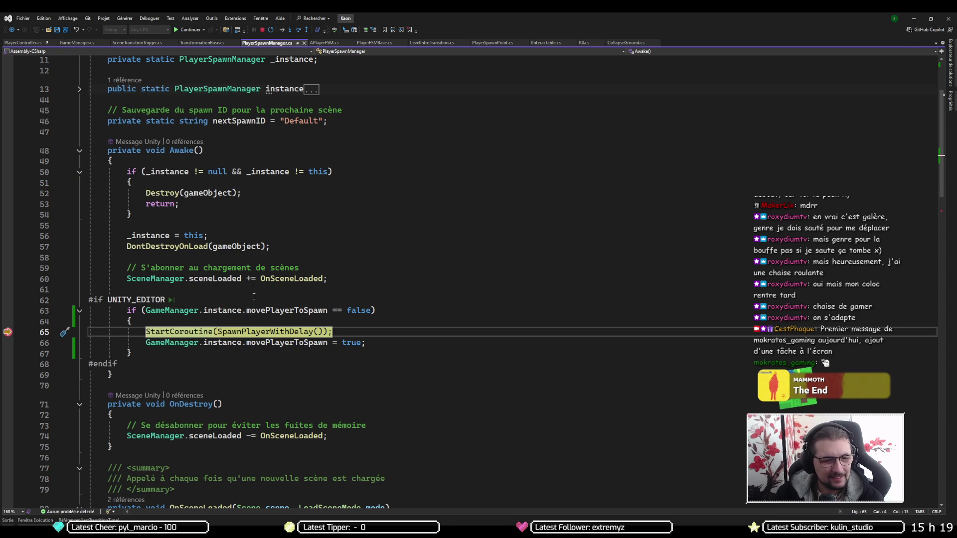
key(F10)
key(F10)
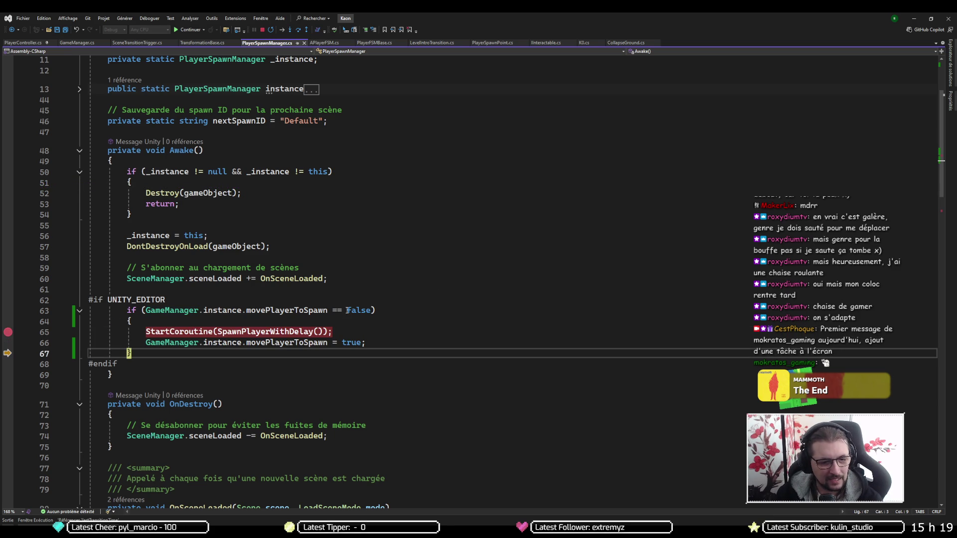
click(357, 310)
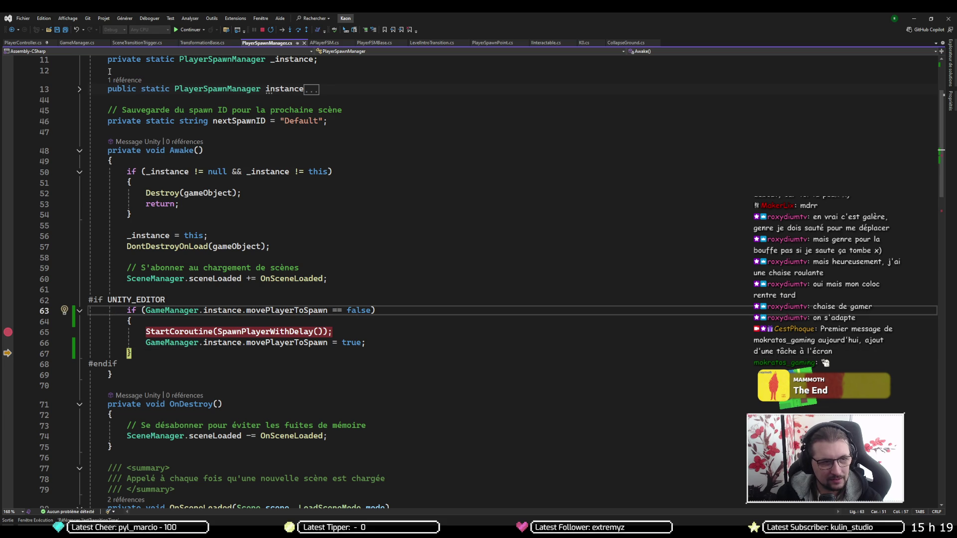
key(F12)
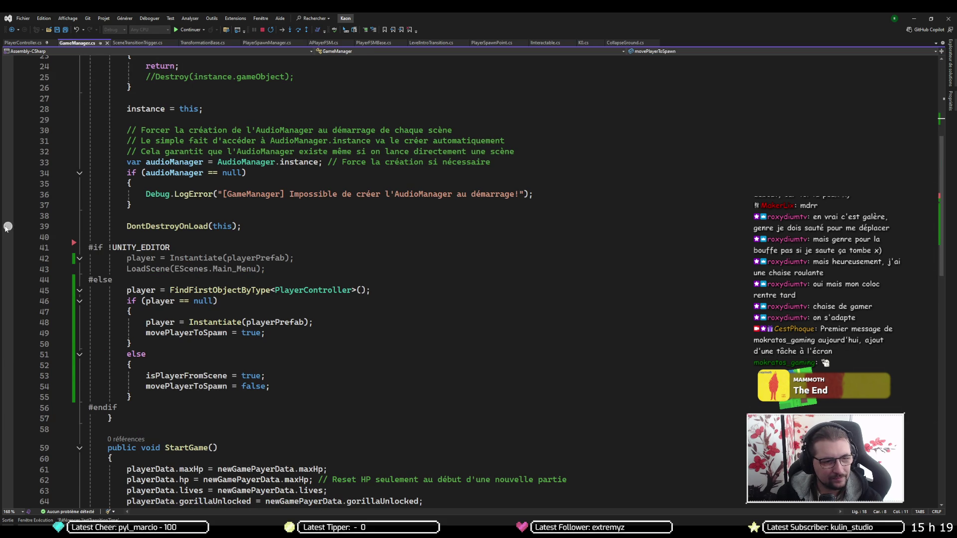
Step: Break on DontDestroyOnLoad, replay, and step through the else branch setting movePlayerToSpawn = false
click(6, 228)
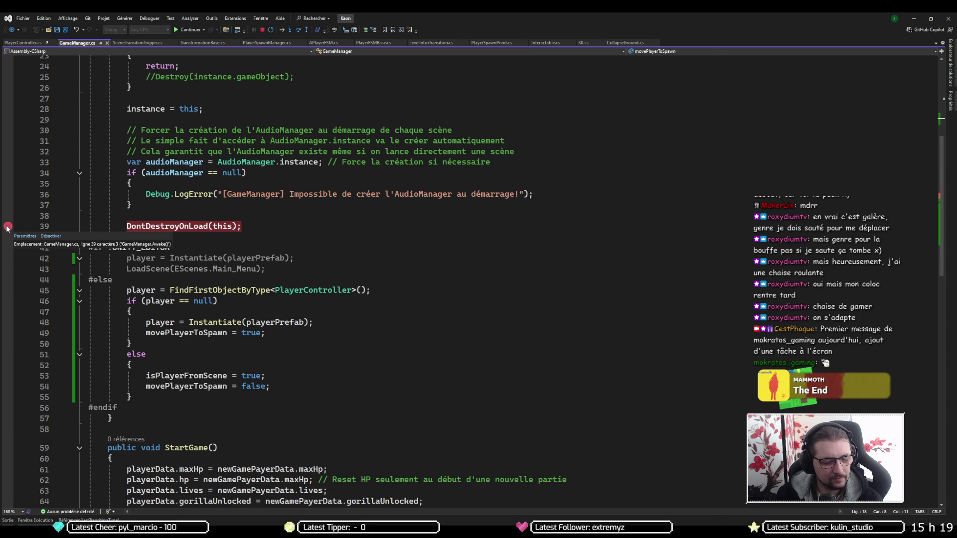
key(alt+Tab)
click(470, 36)
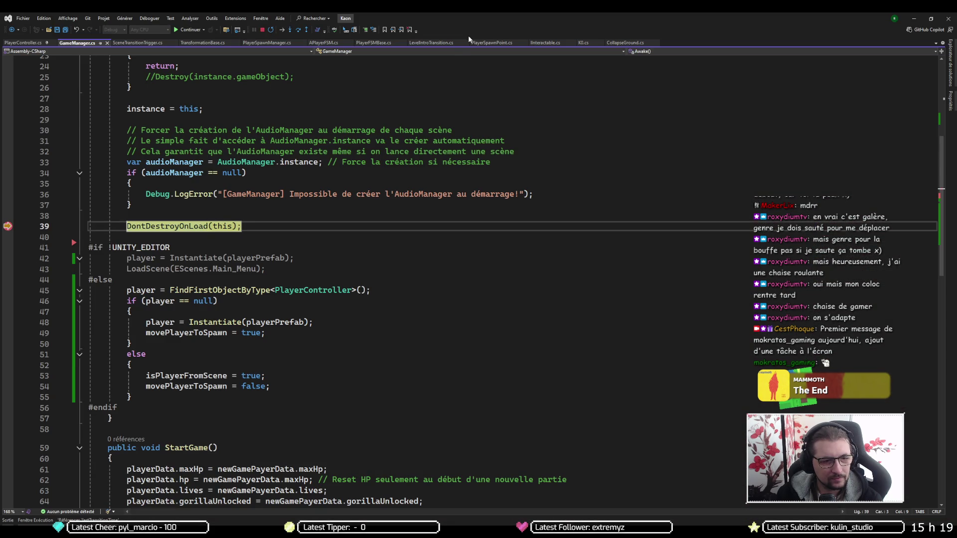
key(F10)
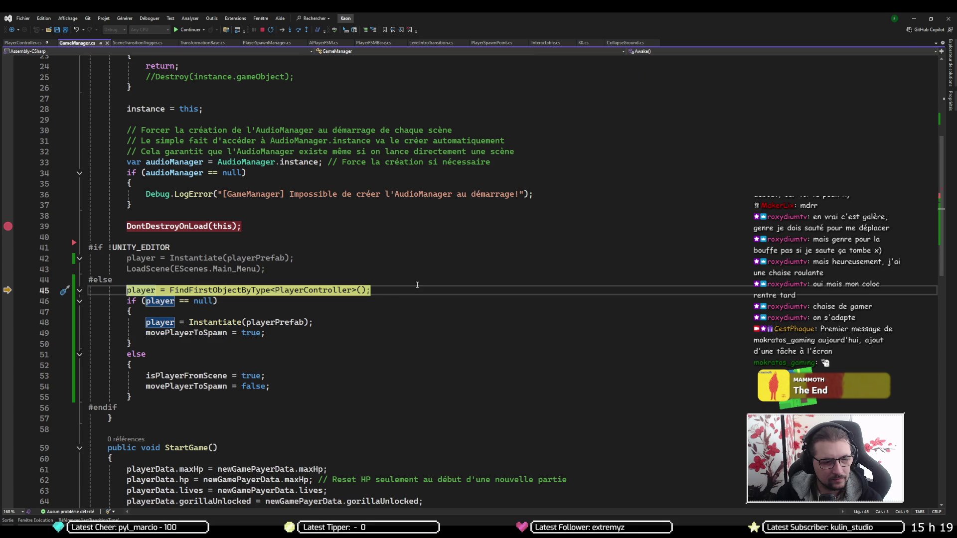
key(F10)
key(F10)
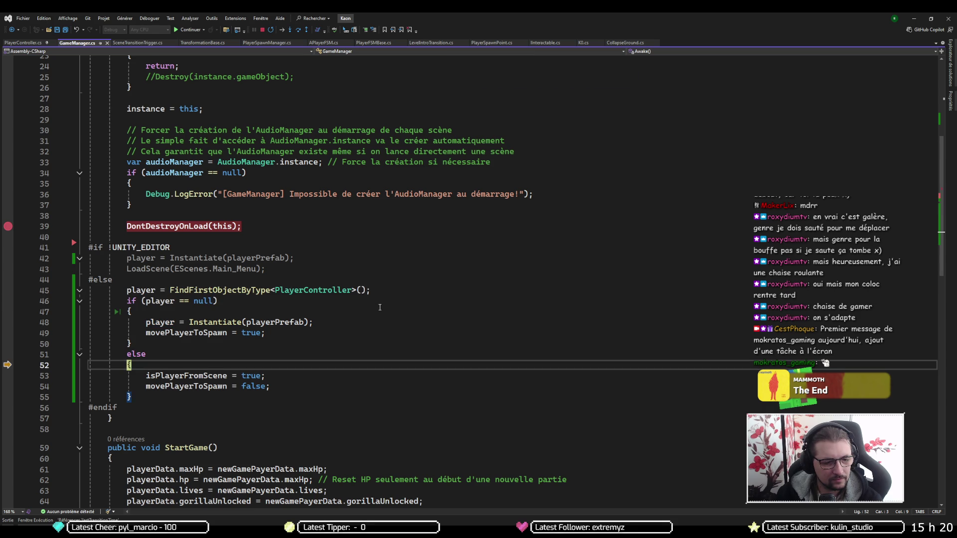
key(F10)
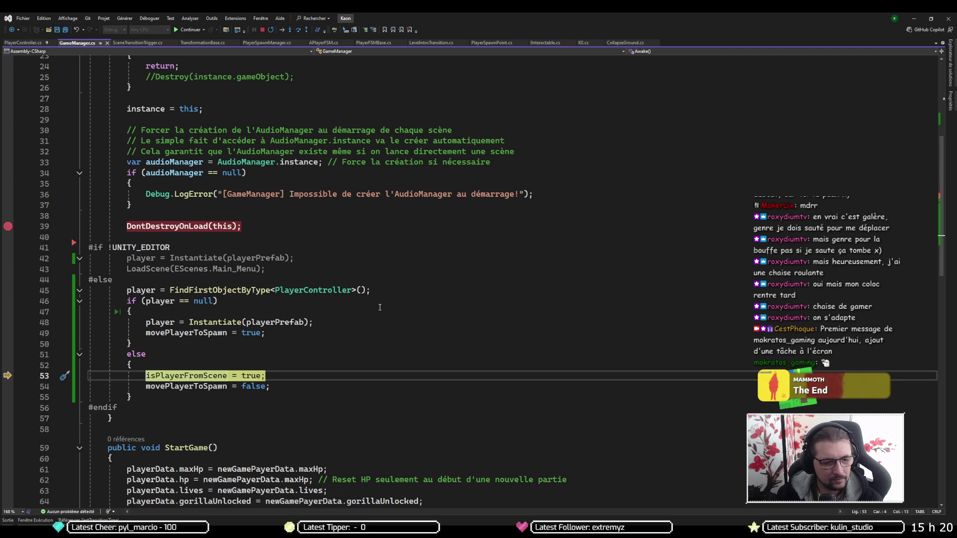
key(F10)
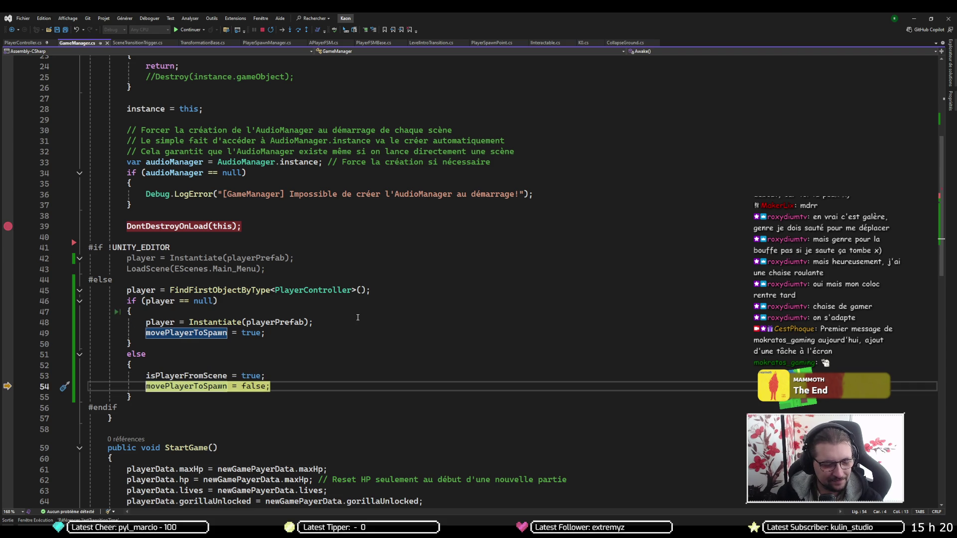
key(F5)
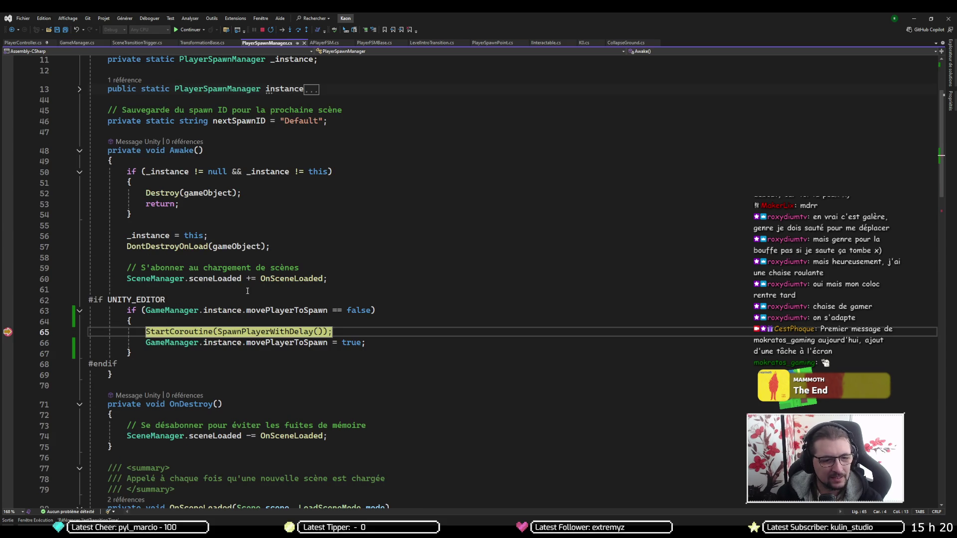
Step: Remove '== false' from line 63, change line 66's value to false, save, and resume
double_click(358, 311)
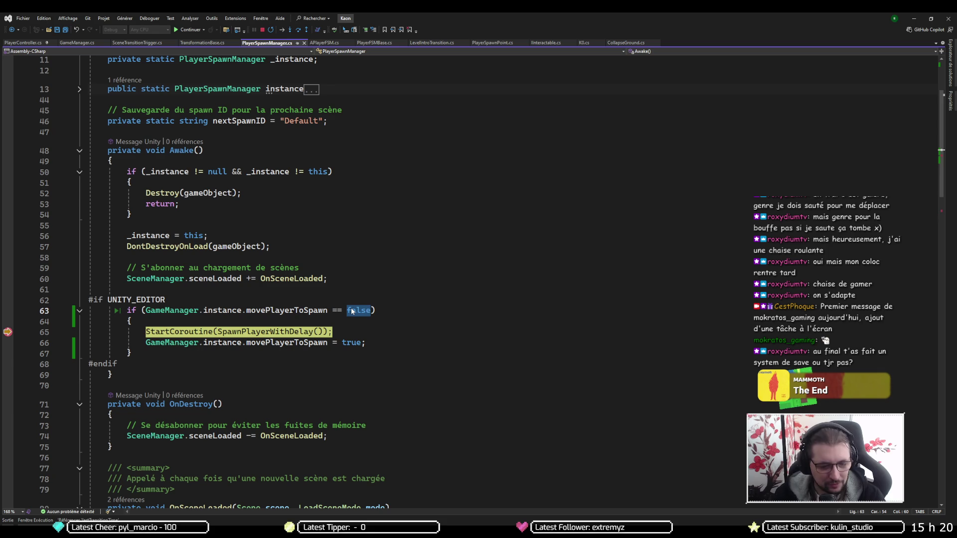
key(BackSpace)
key(BackSpace)
key(BackSpace)
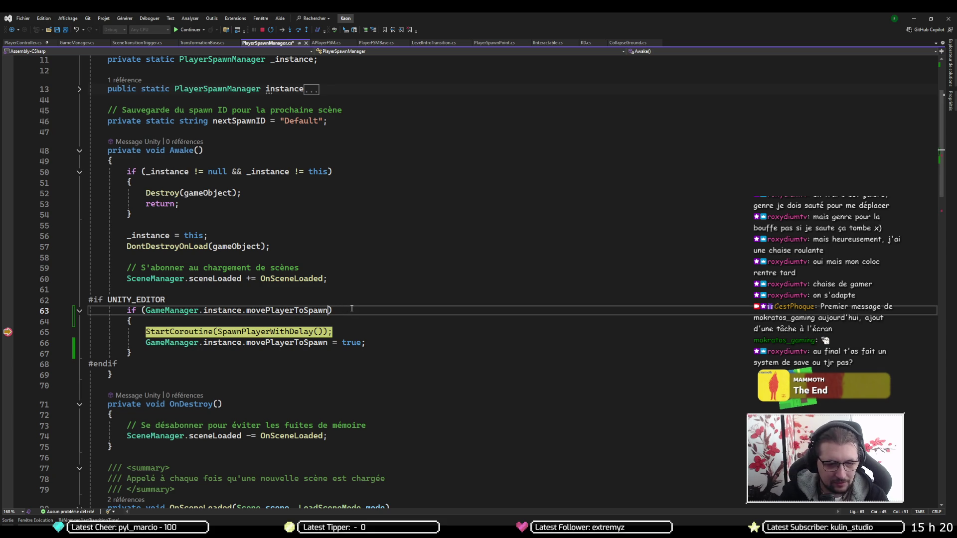
key(Down)
key(Down)
key(Down)
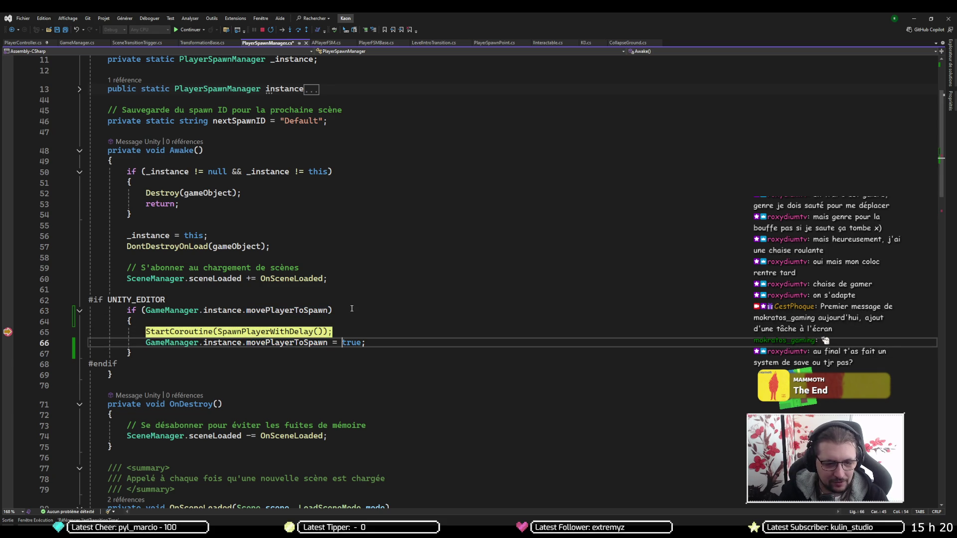
key(ctrl+shift+Right)
text(faf)
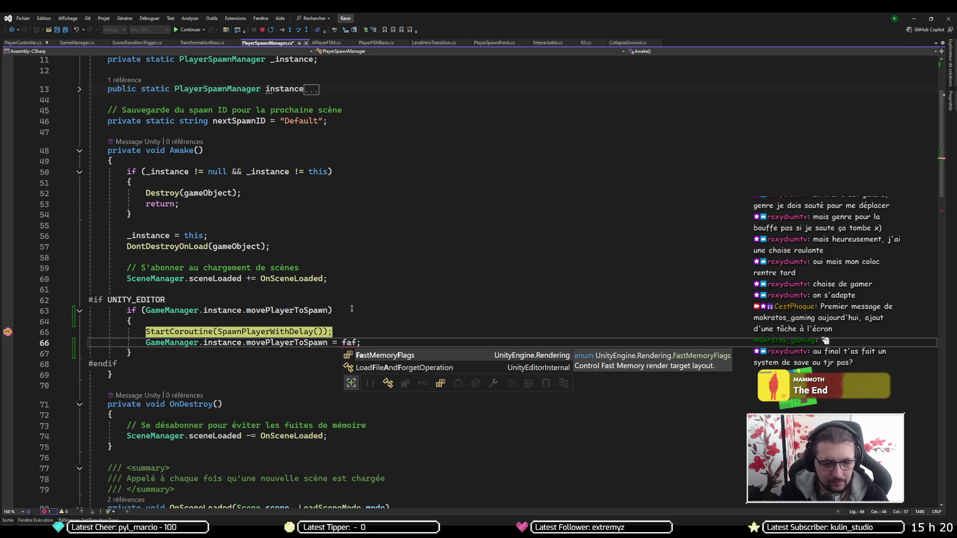
key(BackSpace)
text(lses)
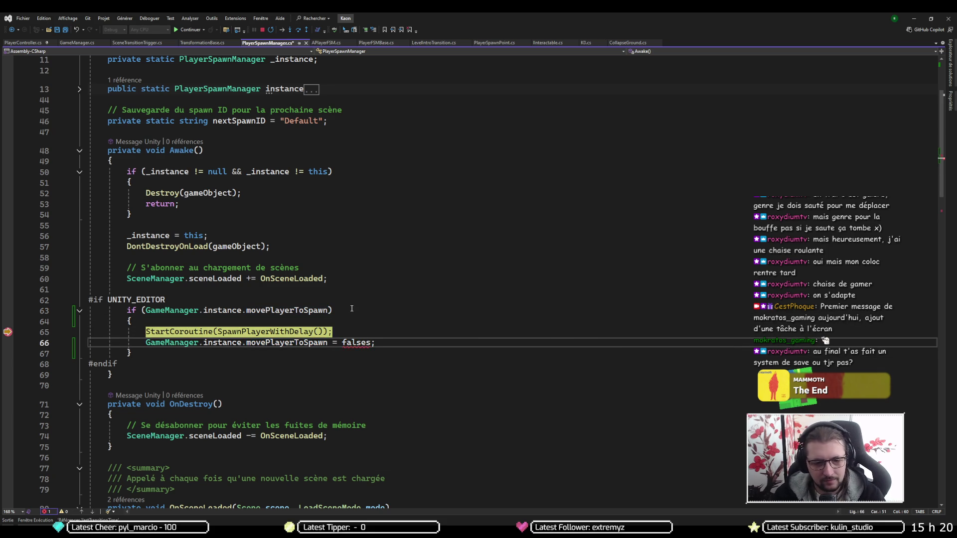
key(BackSpace)
key(ctrl+s)
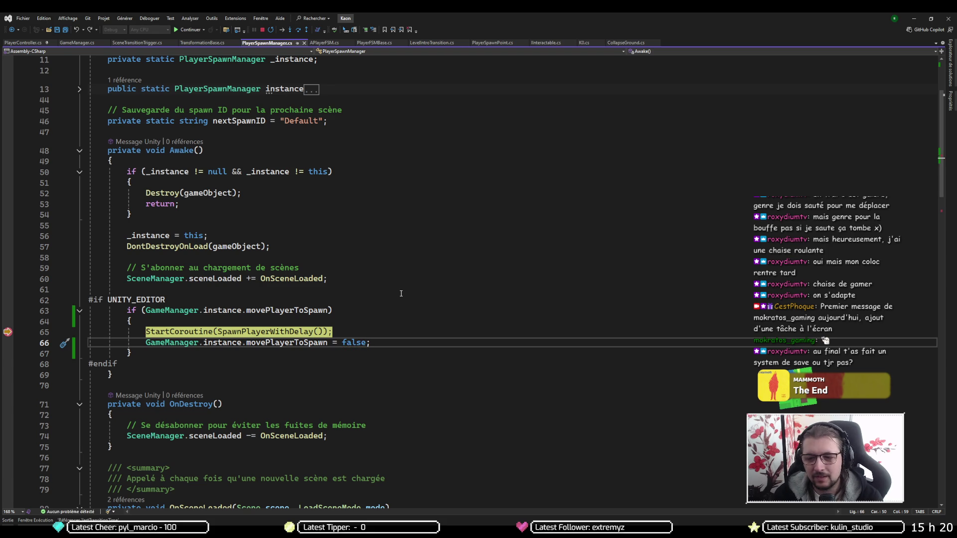
key(F5)
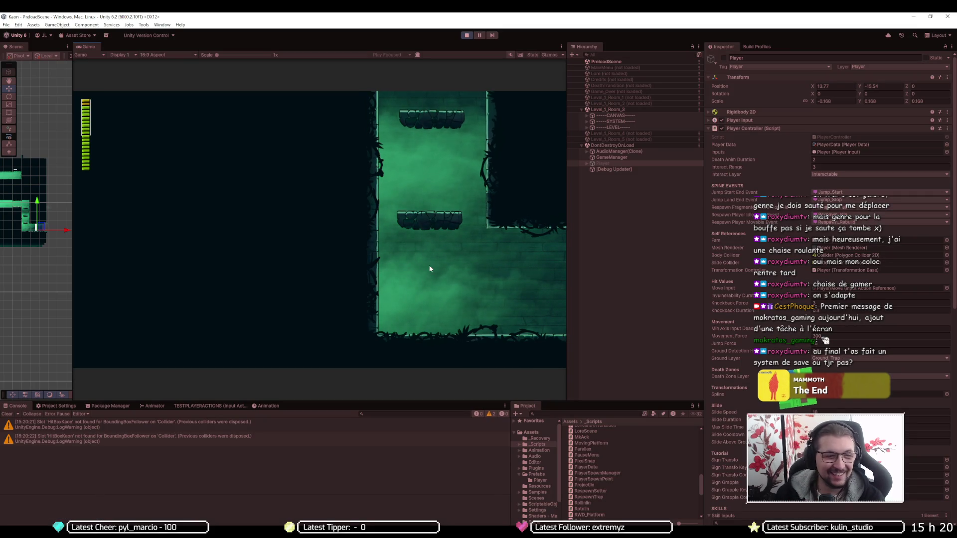
Step: Restart Play mode, step through GameManager Awake's existing-player branch to movePlayerToSpawn = false, then continue
click(467, 35)
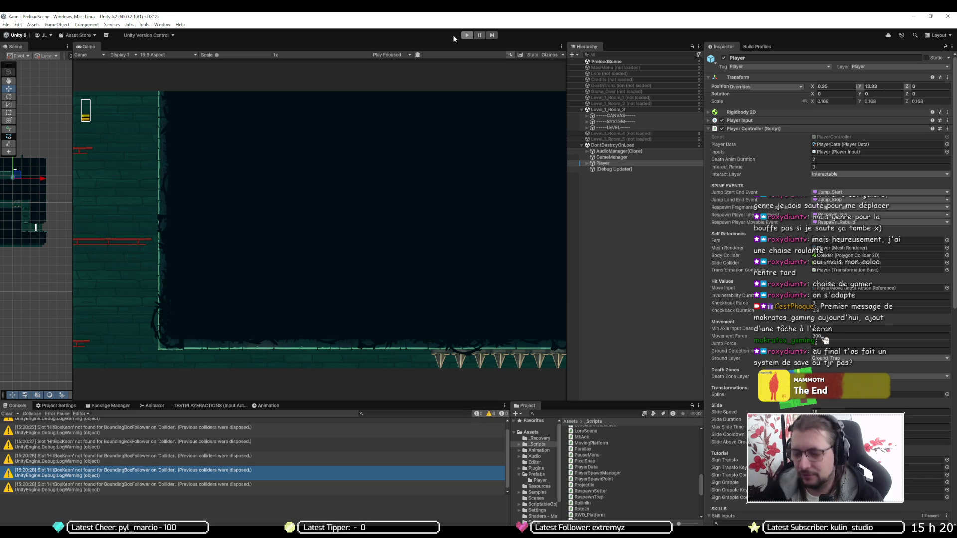
click(468, 35)
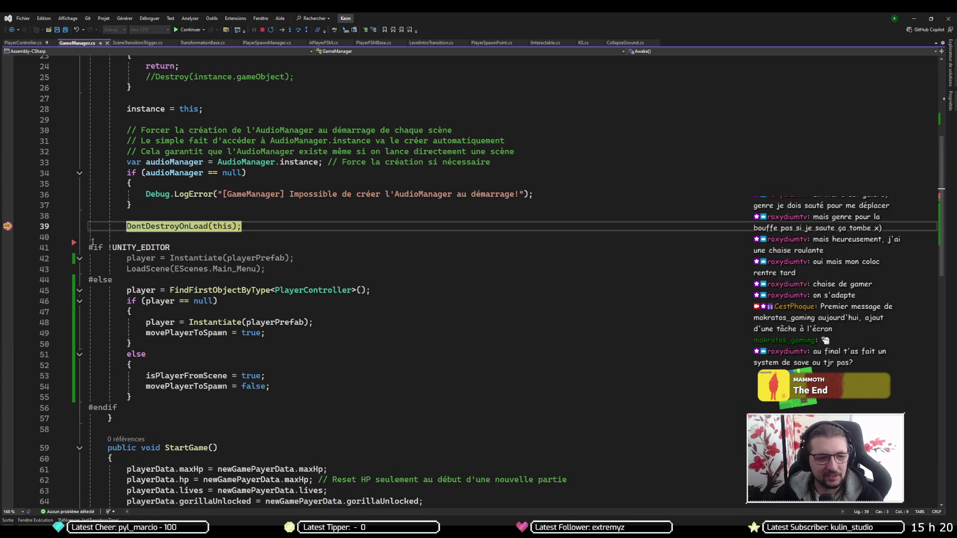
mouse_move(7, 226)
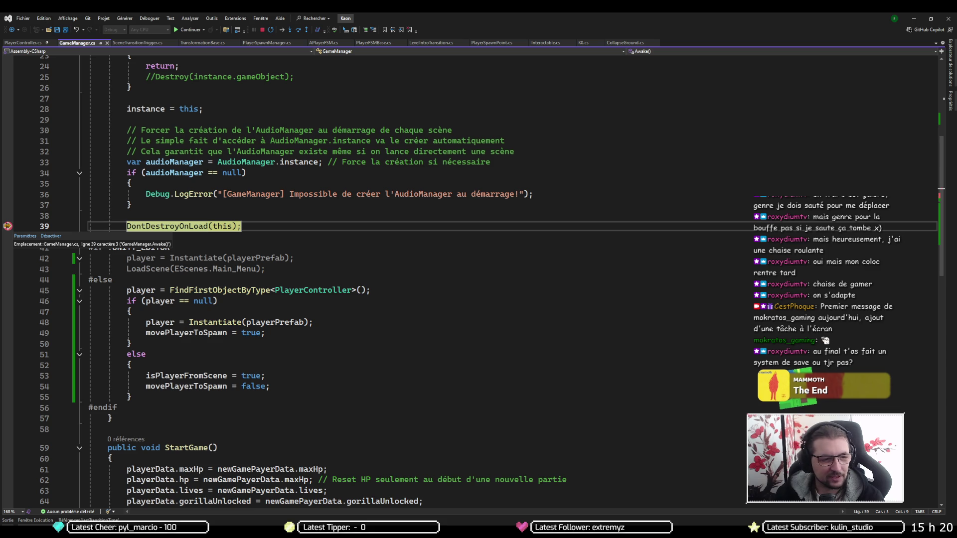
key(F10)
key(F10)
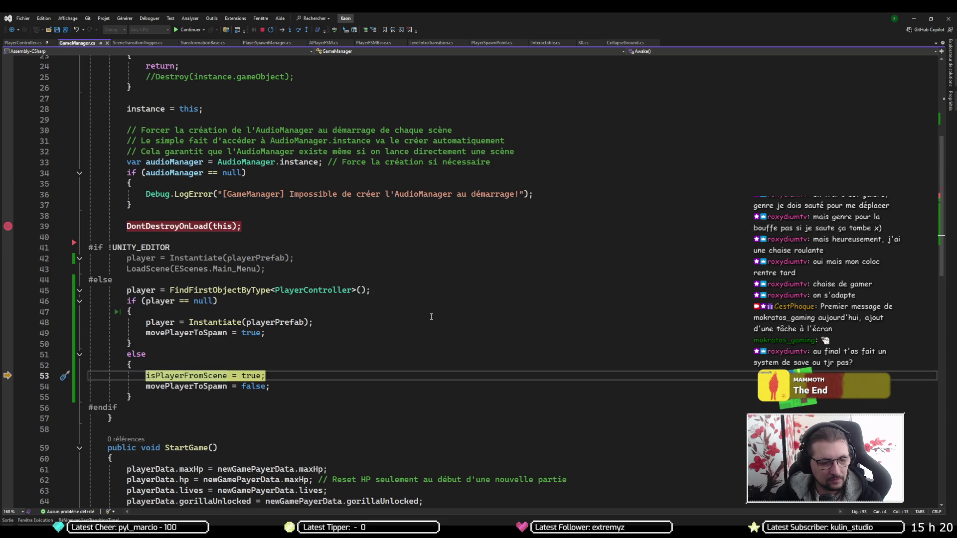
key(F10)
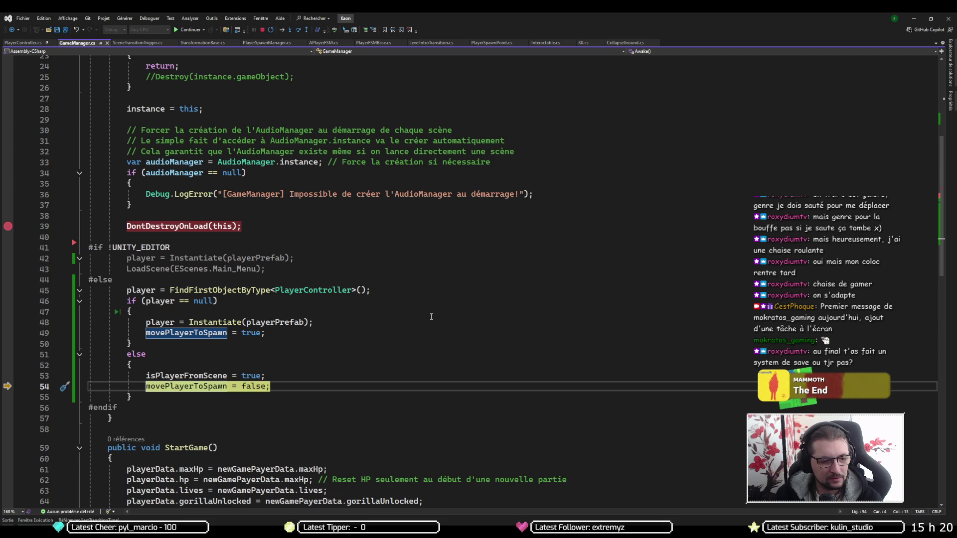
key(F5)
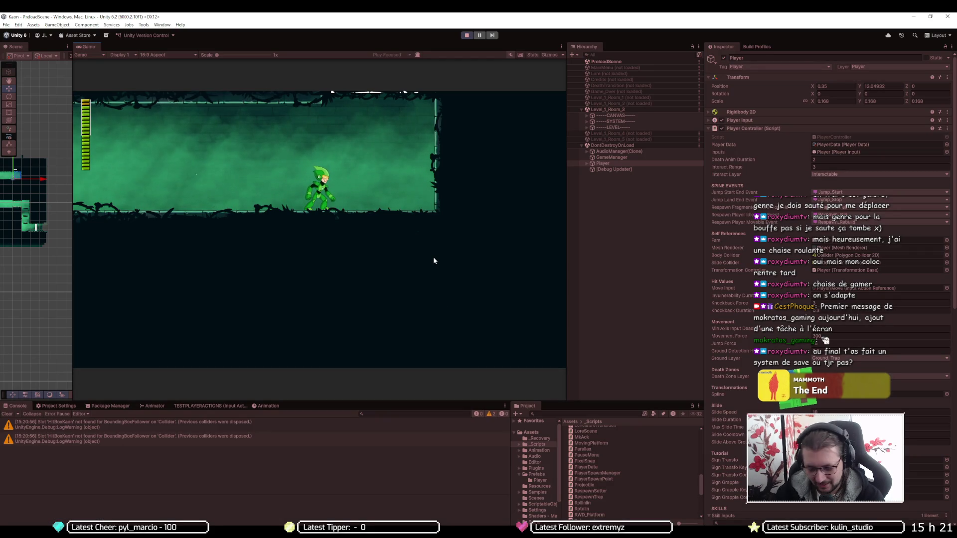
Step: Run the player left and right, jumping repeatedly to the top of the room and up the right wall
key(Left)
key(Right)
key(space)
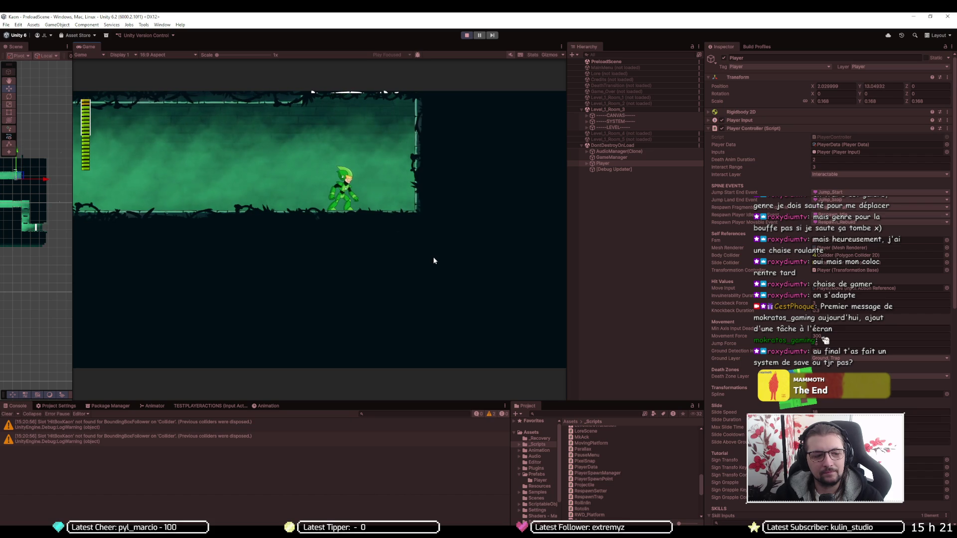
key(Right)
key(space)
key(space)
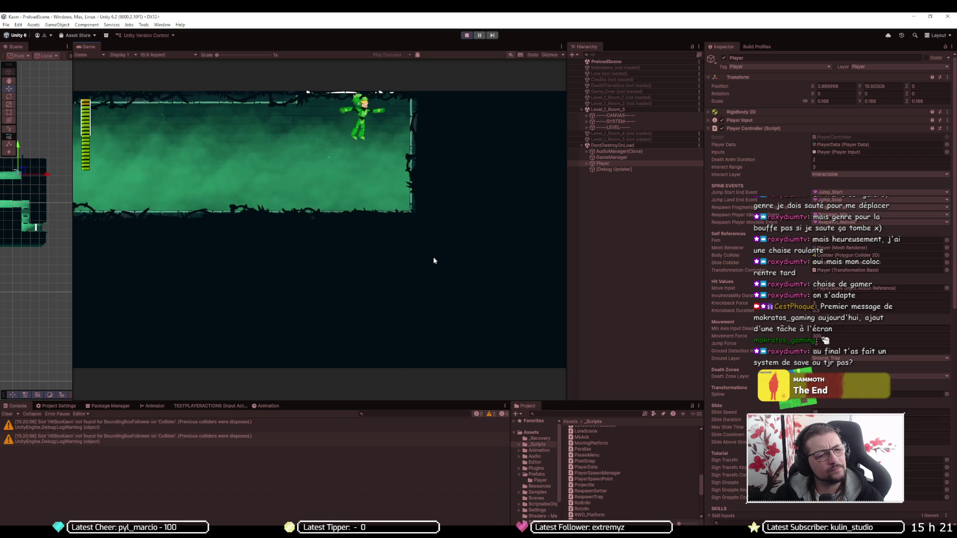
key(space)
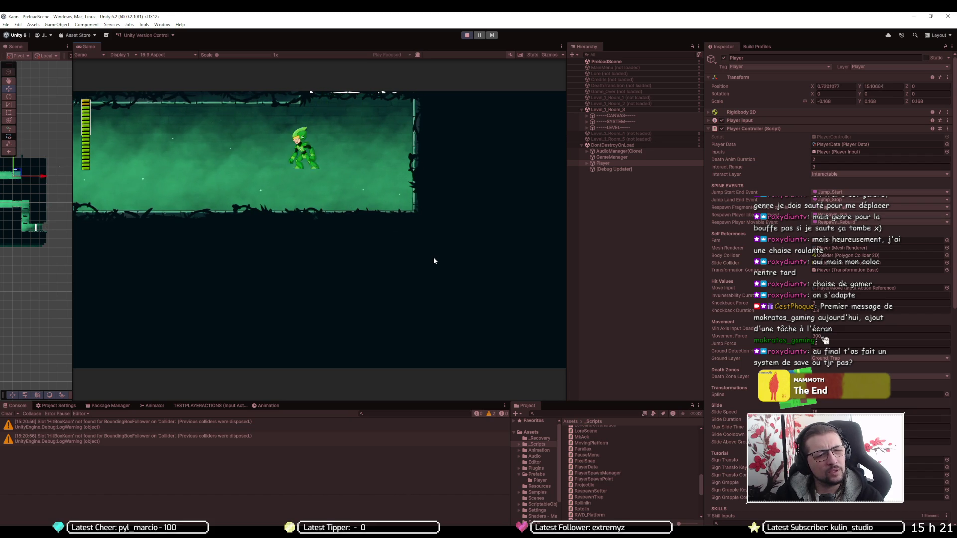
key(space)
key(Right)
key(space)
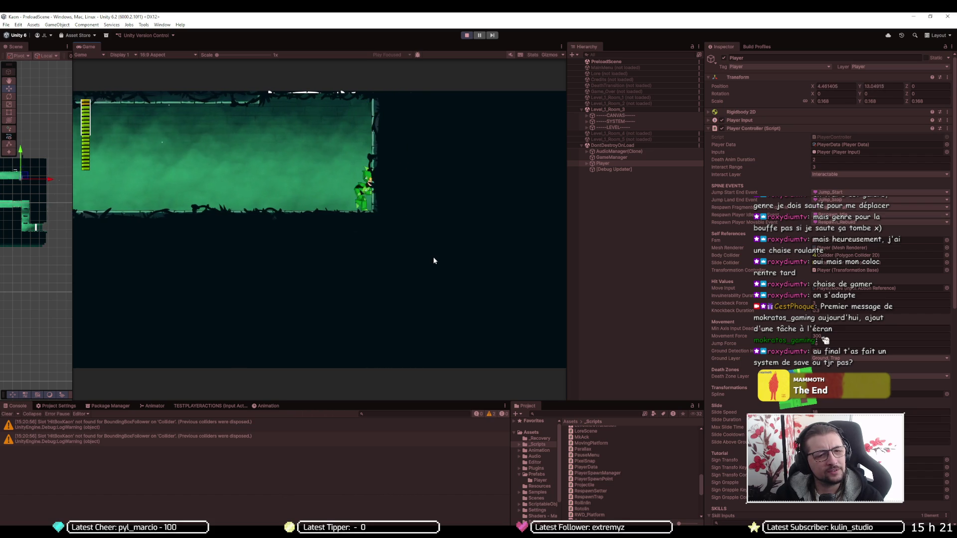
key(space)
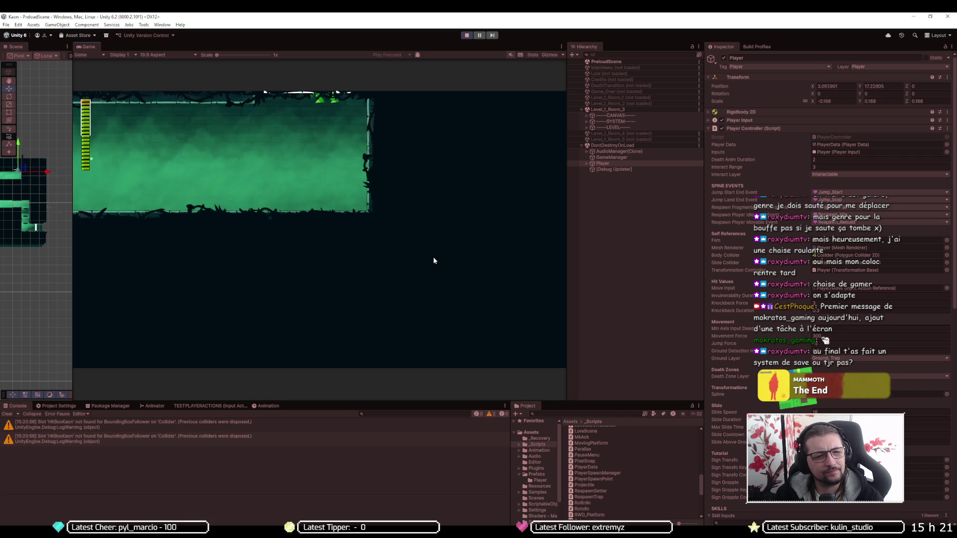
key(Right)
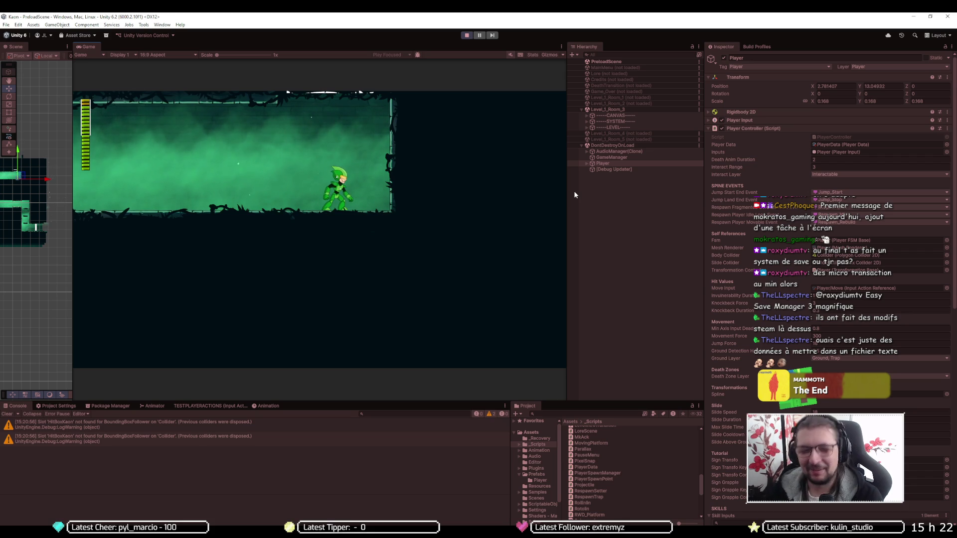
key(space)
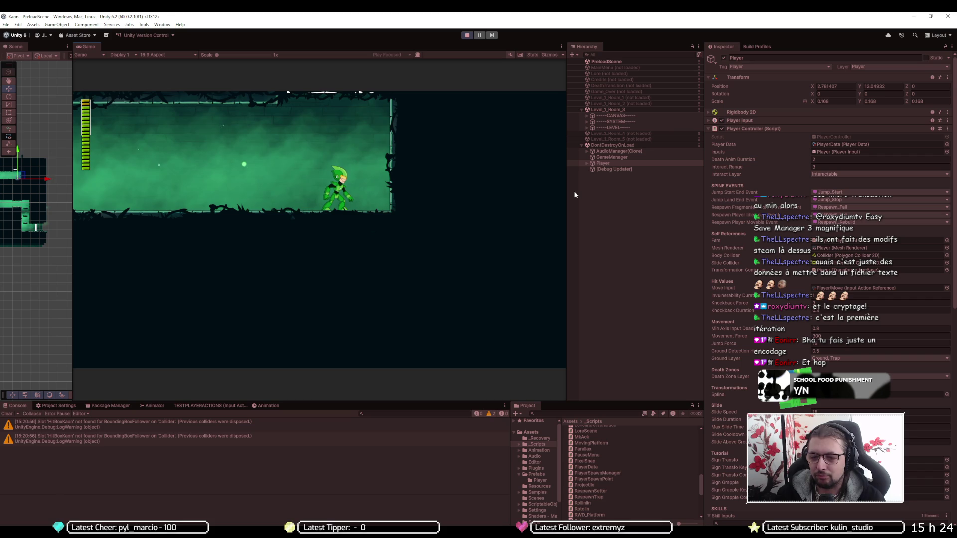
key(space)
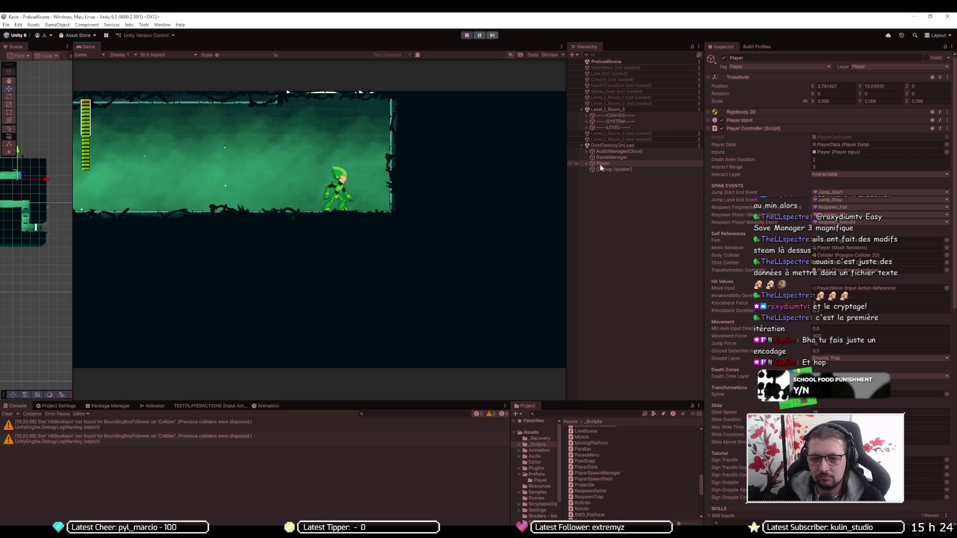
Step: Expand -----LEVEL-----, Physical and Portal in the Hierarchy to reveal the entrance portals
click(585, 126)
click(586, 127)
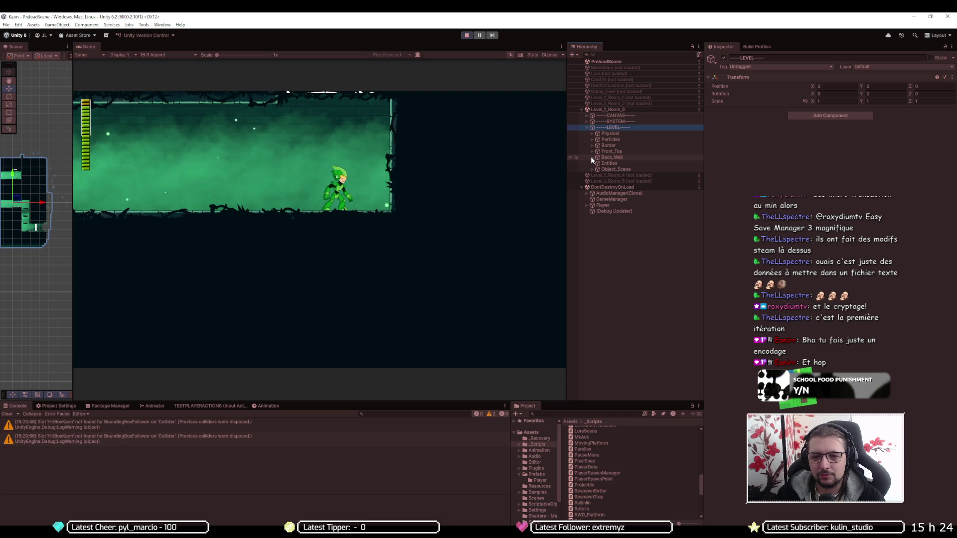
click(590, 145)
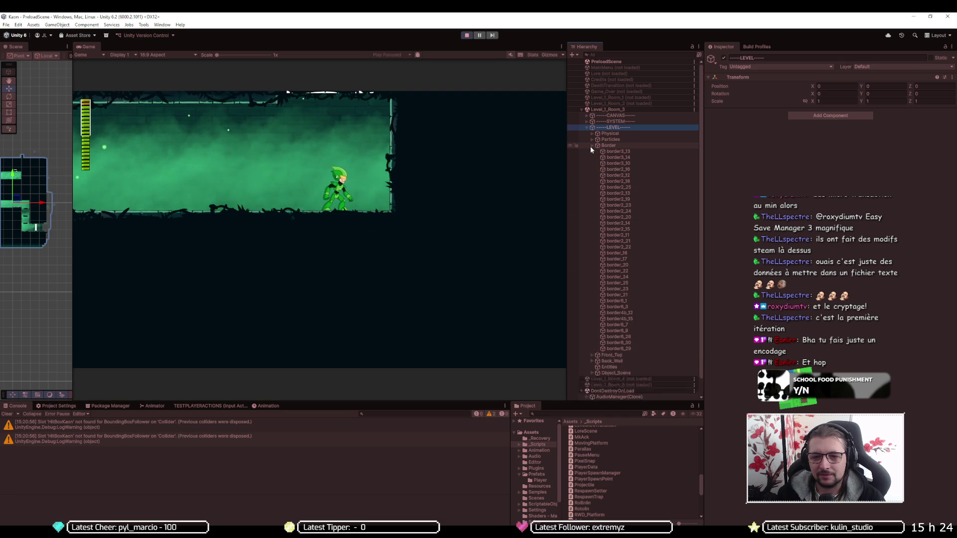
click(590, 146)
click(592, 133)
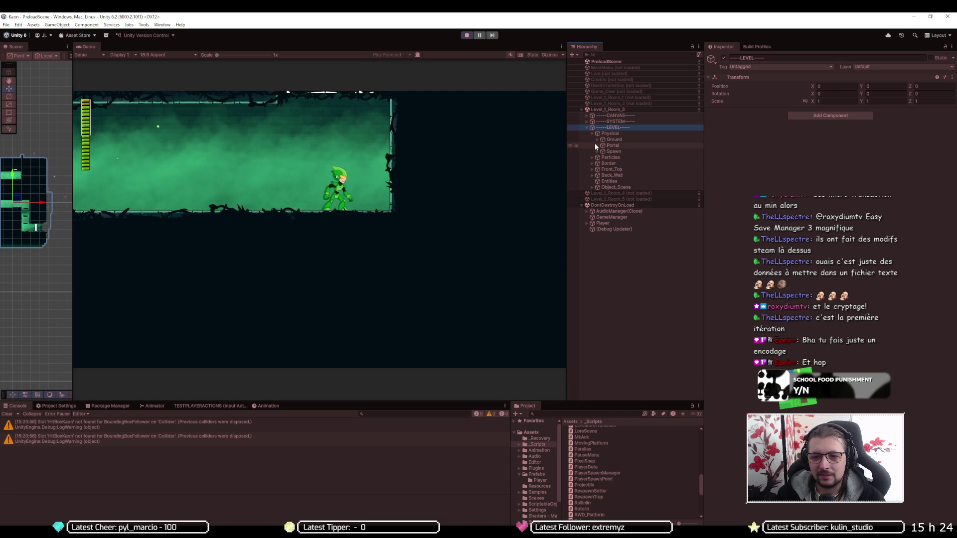
click(597, 146)
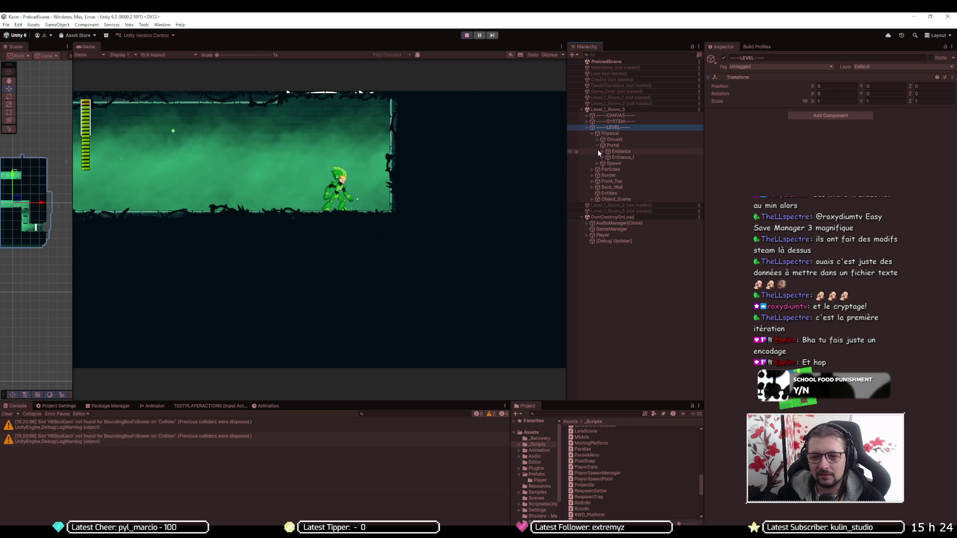
click(603, 157)
Step: Select the Entrance portal's Square child and review its Box Collider 2D and Scene Transition Trigger settings
click(613, 157)
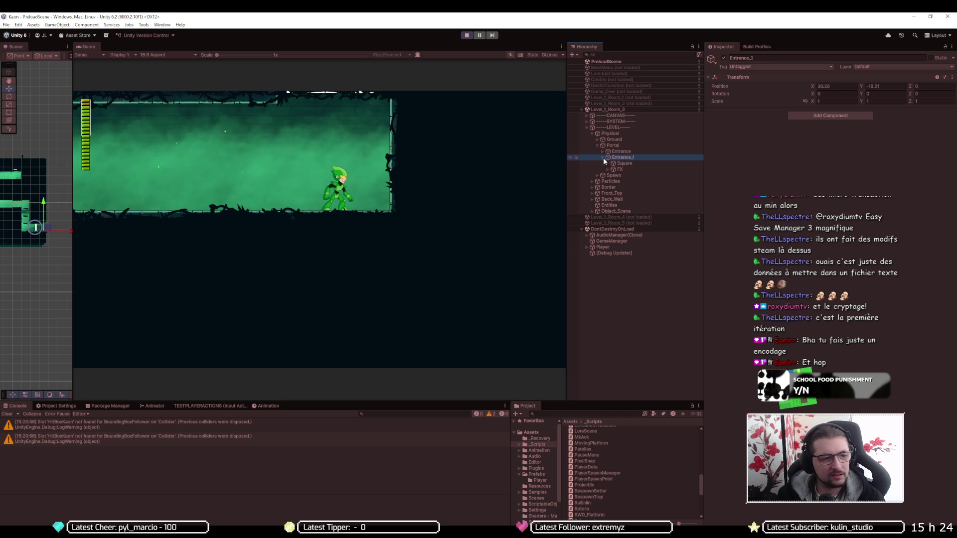
click(630, 151)
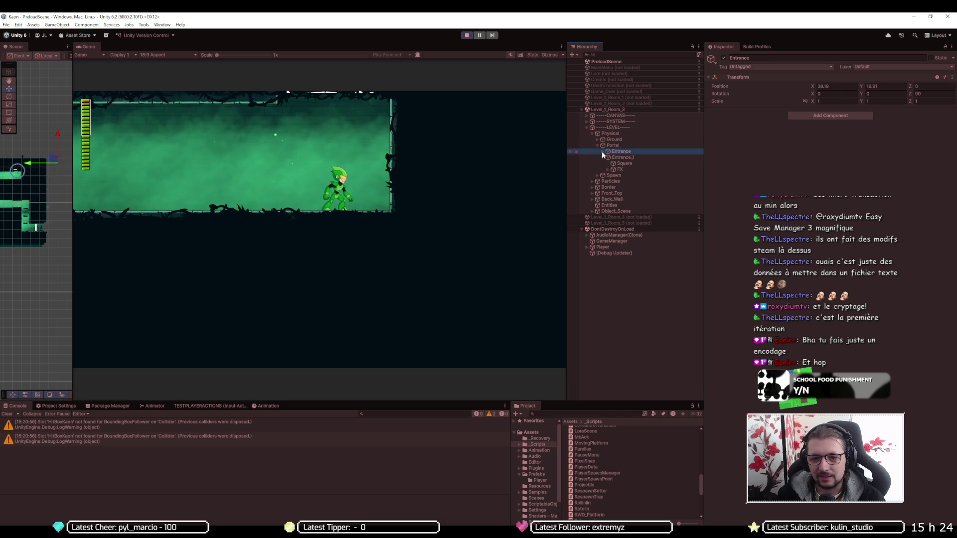
click(603, 151)
click(625, 157)
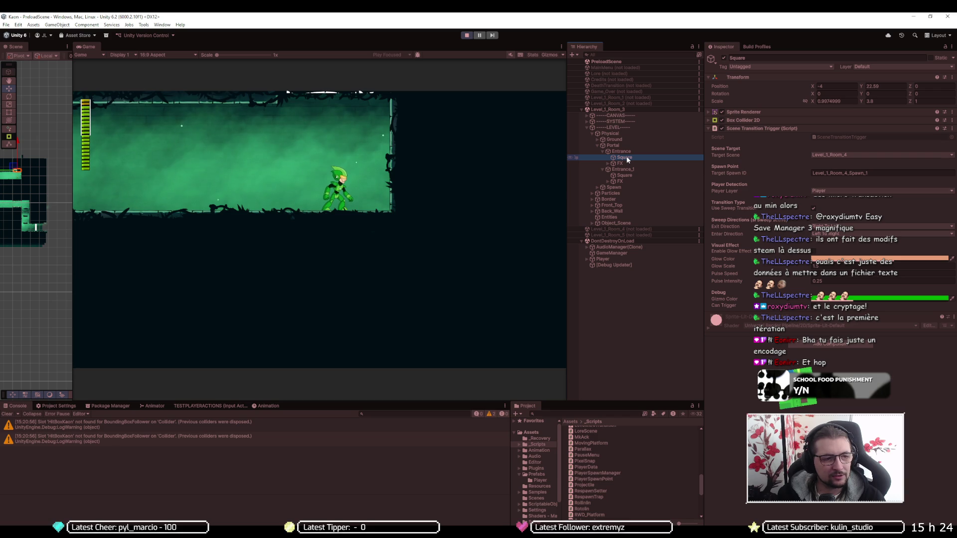
click(742, 121)
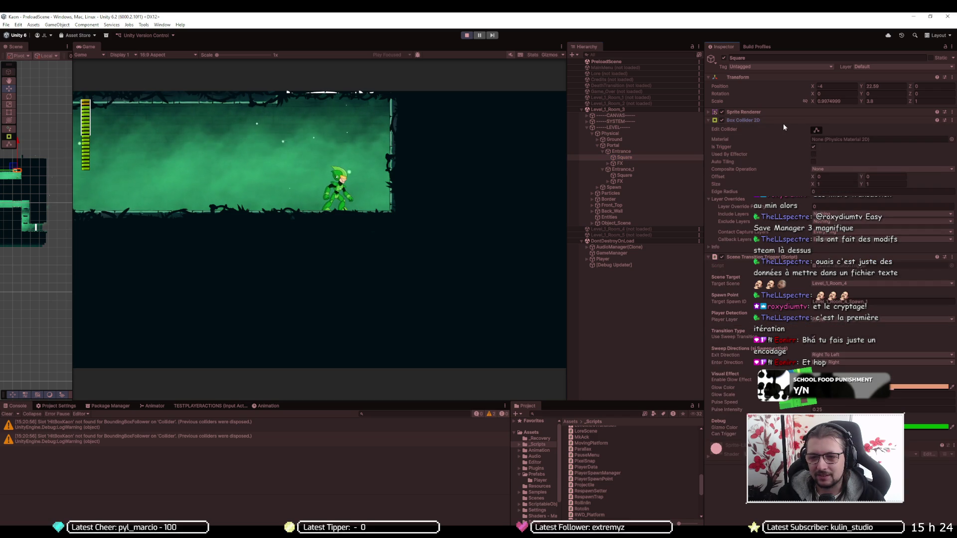
click(782, 122)
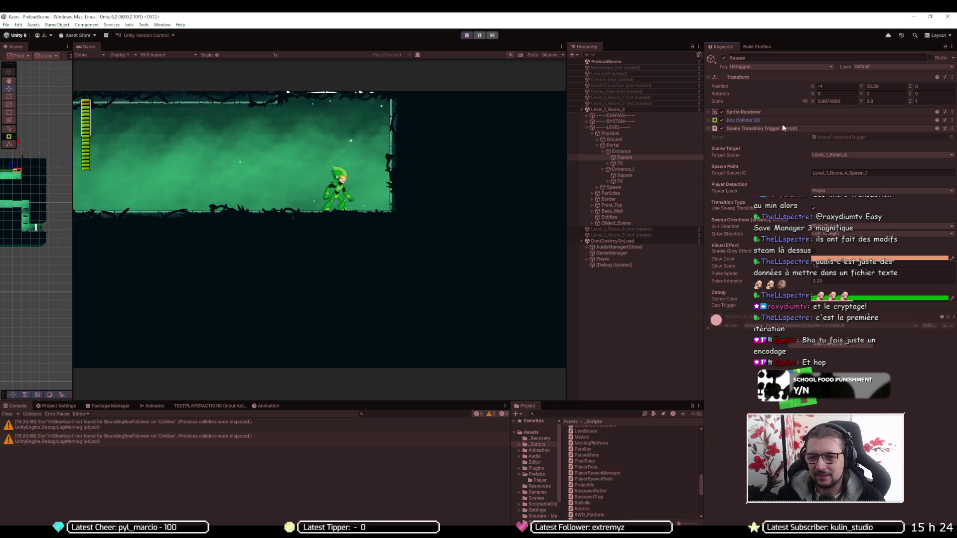
Step: Open SceneTransitionTrigger, set a breakpoint on the isPlayer line 187, and run the game to hit it
click(829, 138)
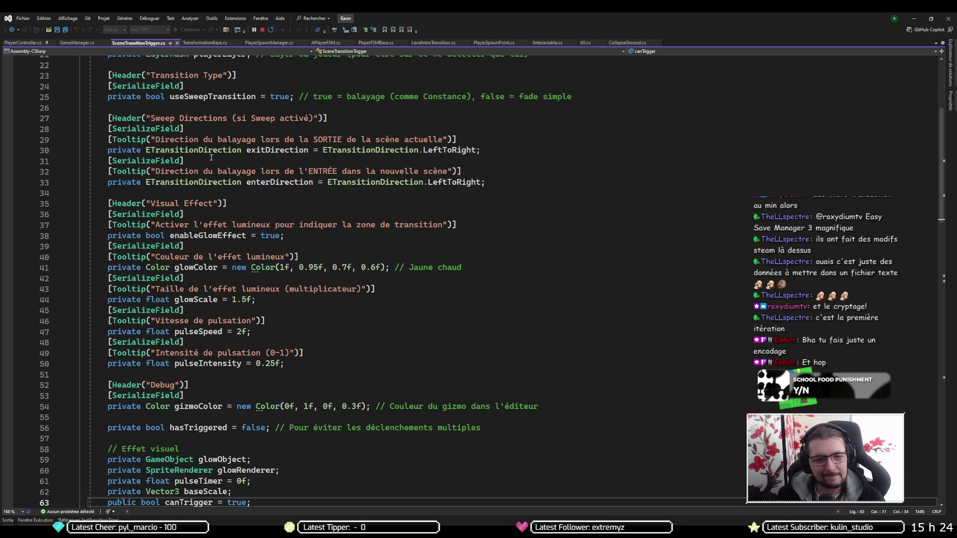
scroll(155, 125, down, 12)
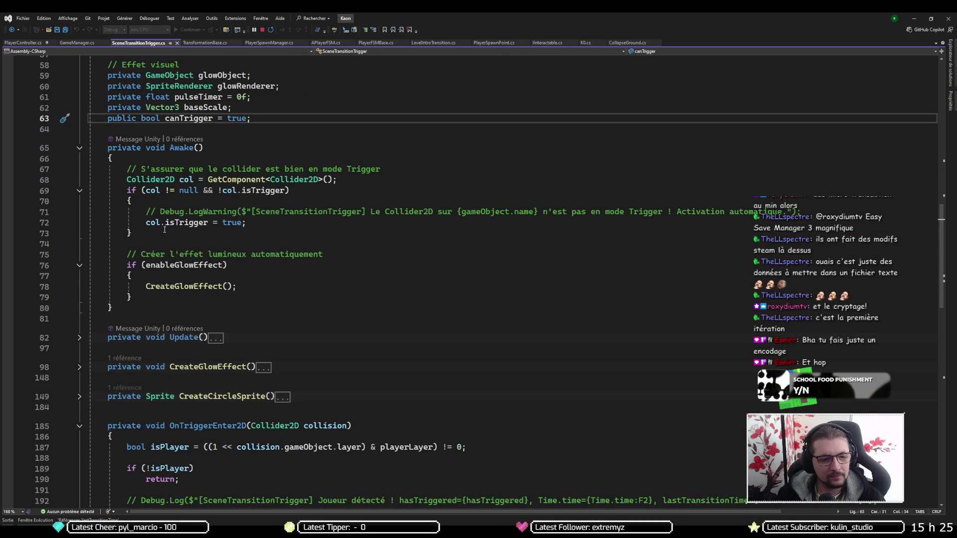
scroll(151, 227, down, 5)
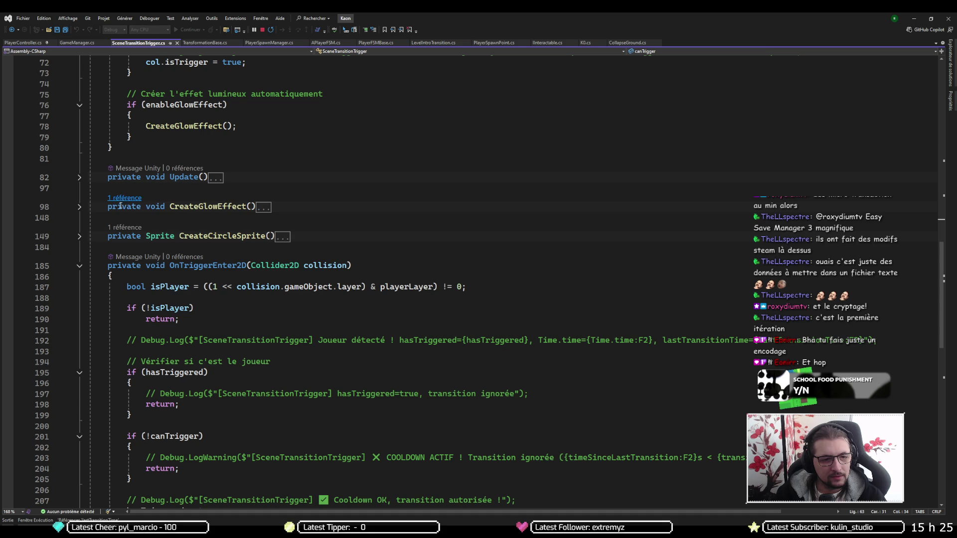
click(8, 287)
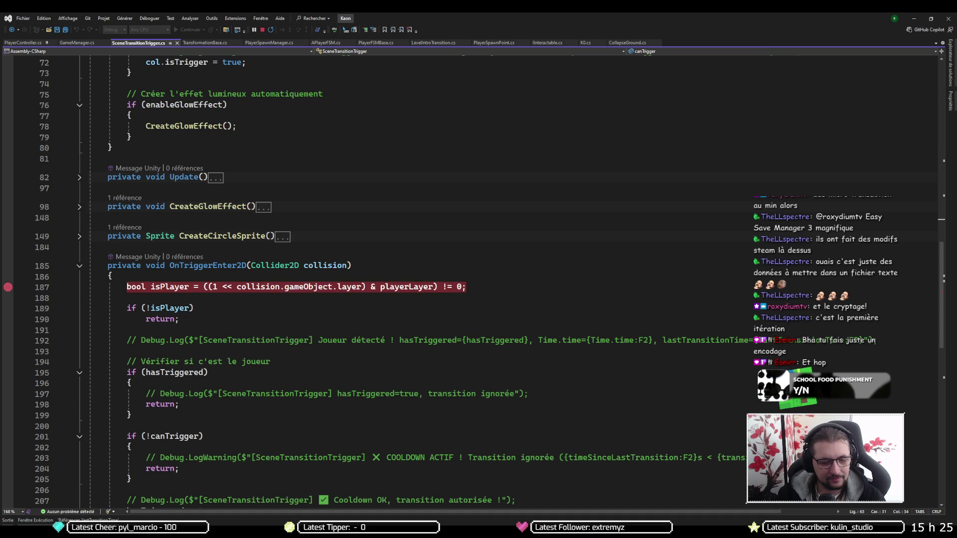
key(alt+Tab)
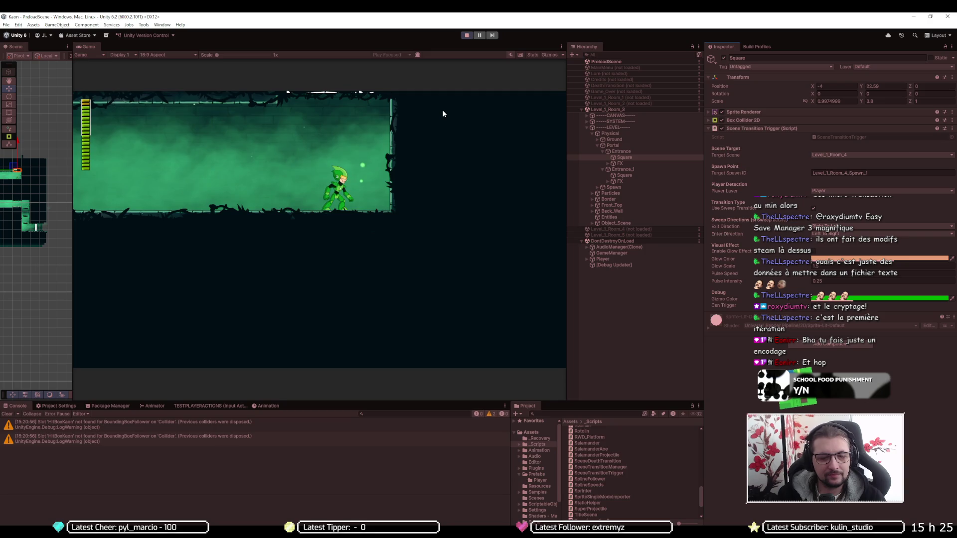
Step: Step to the canTrigger check, see it is false, and list all canTrigger references
key(F10)
key(F10)
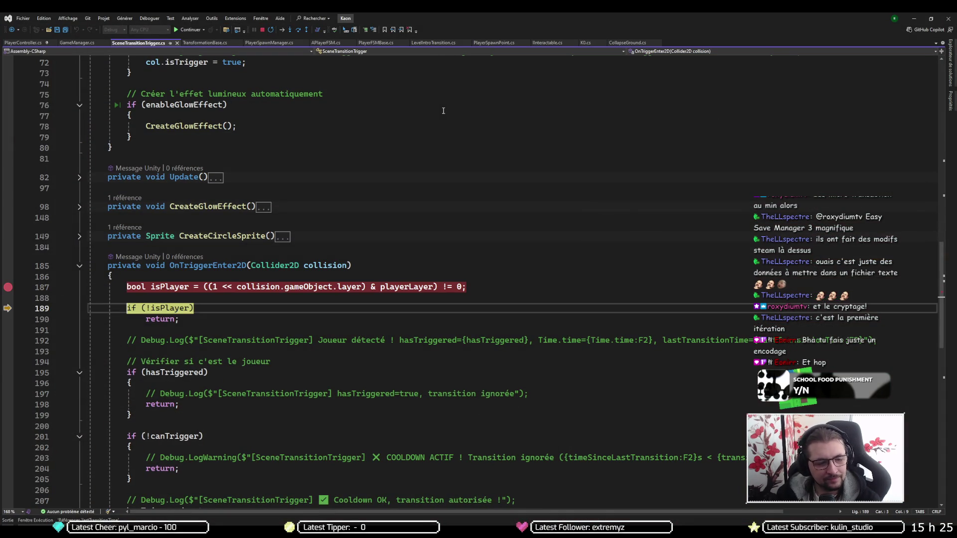
key(F10)
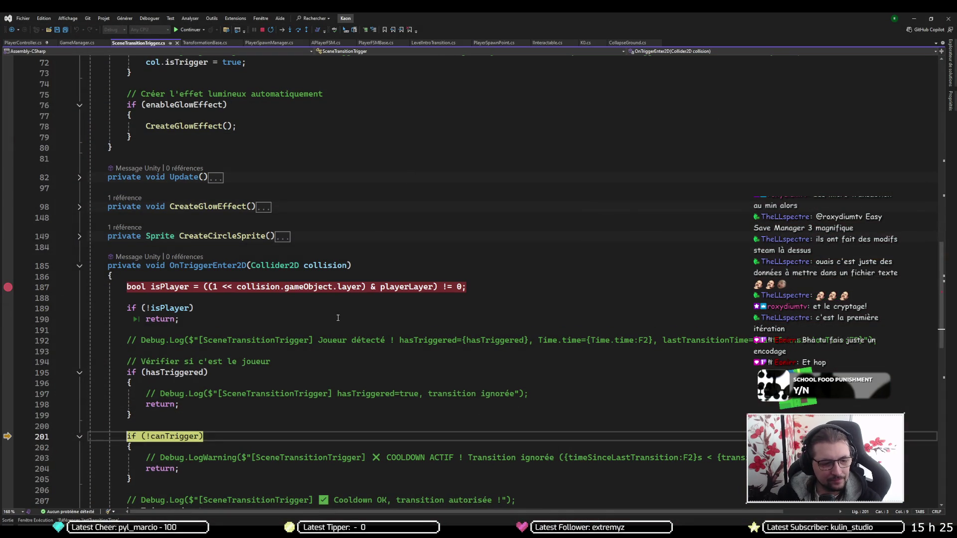
scroll(338, 318, down, 3)
key(F10)
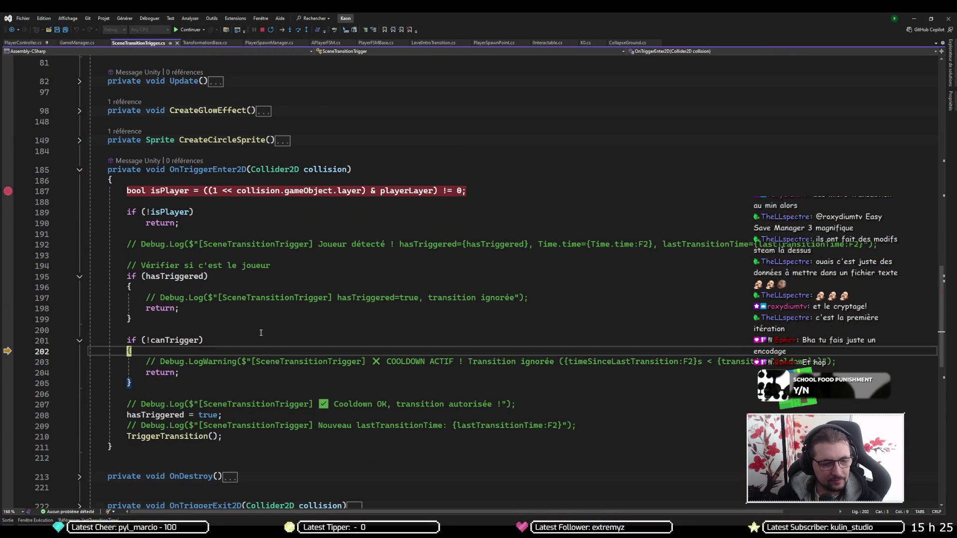
click(190, 340)
double_click(190, 341)
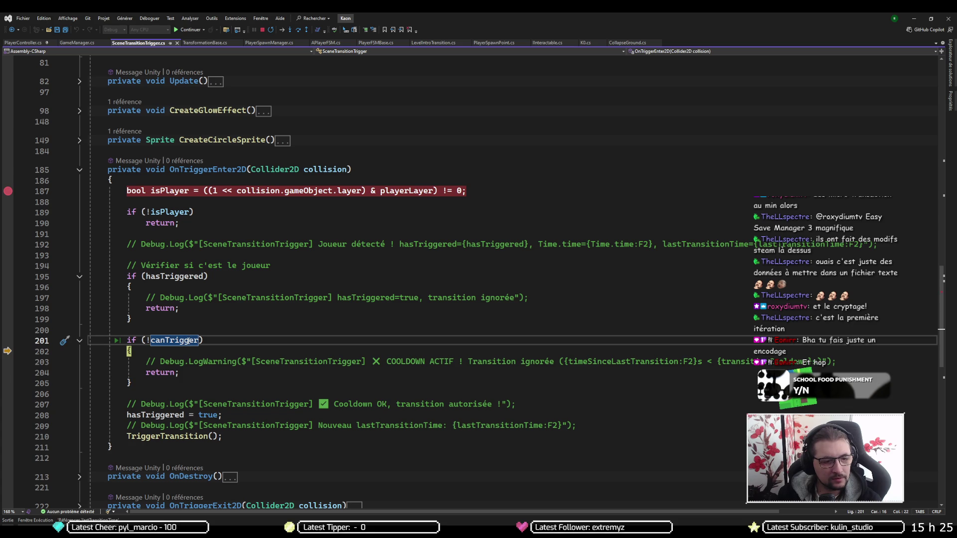
key(shift+F12)
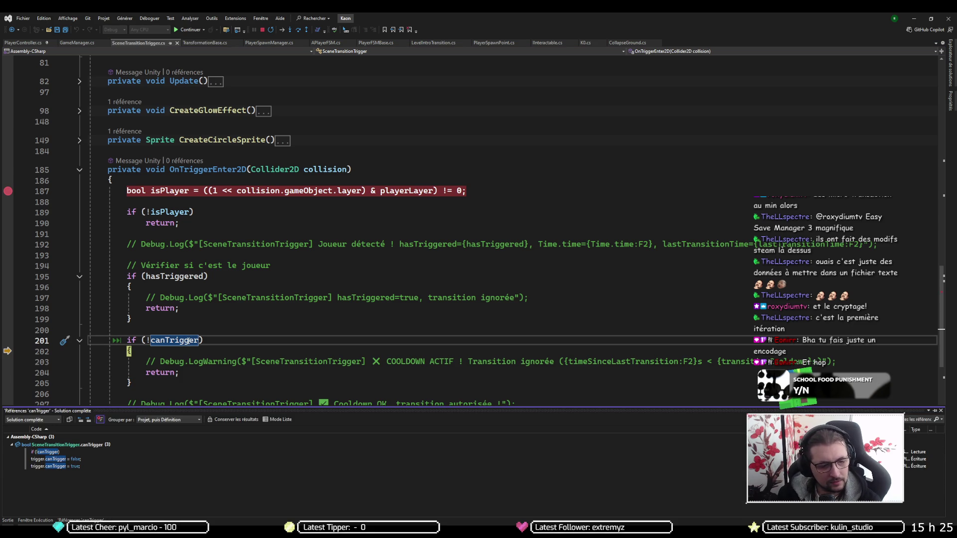
Step: Go to where canTrigger is set false, then to WaitForTransitionThenWalk's caller on line 75
double_click(79, 459)
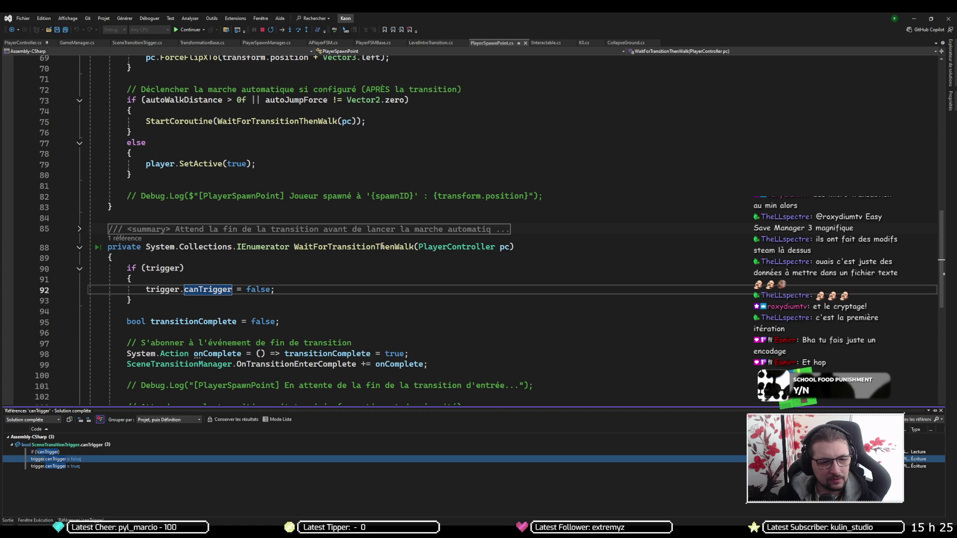
key(Escape)
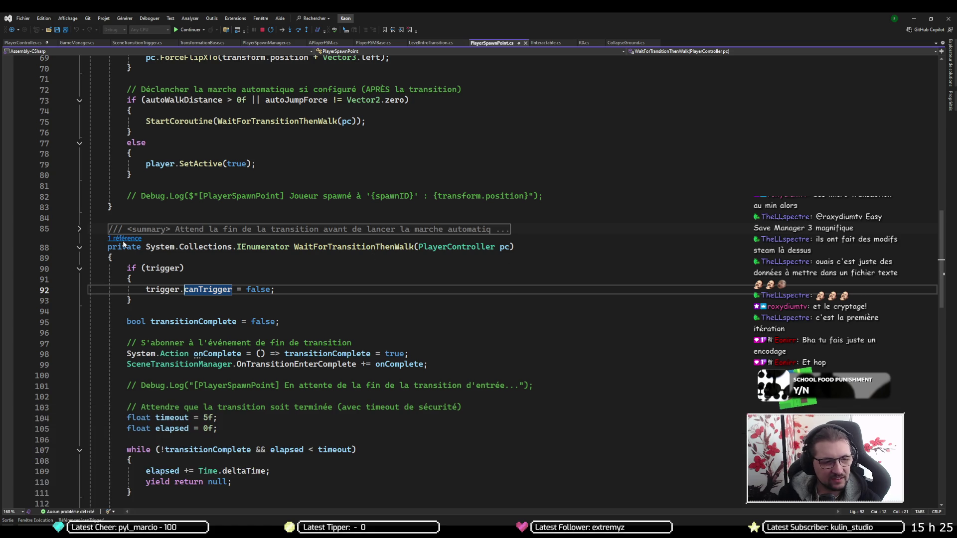
click(124, 239)
double_click(150, 217)
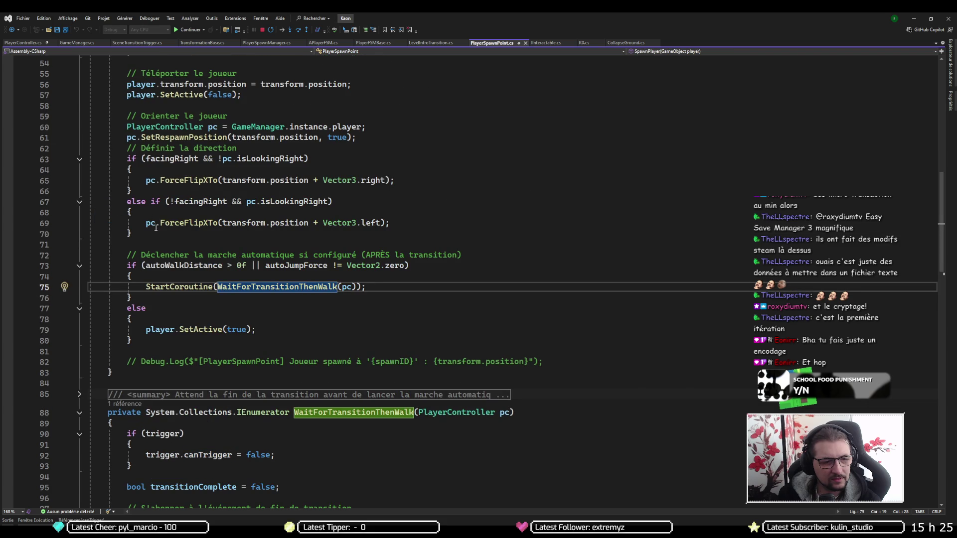
Step: Follow SpawnPlayer's caller into PlayerSpawnManager.cs and scroll up to OnSceneLoaded
scroll(189, 270, up, 1)
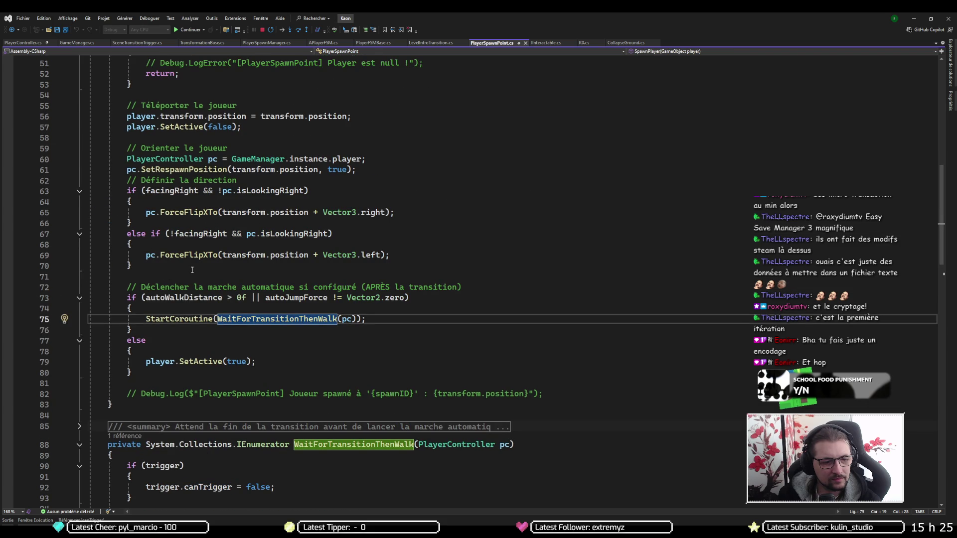
scroll(192, 269, up, 5)
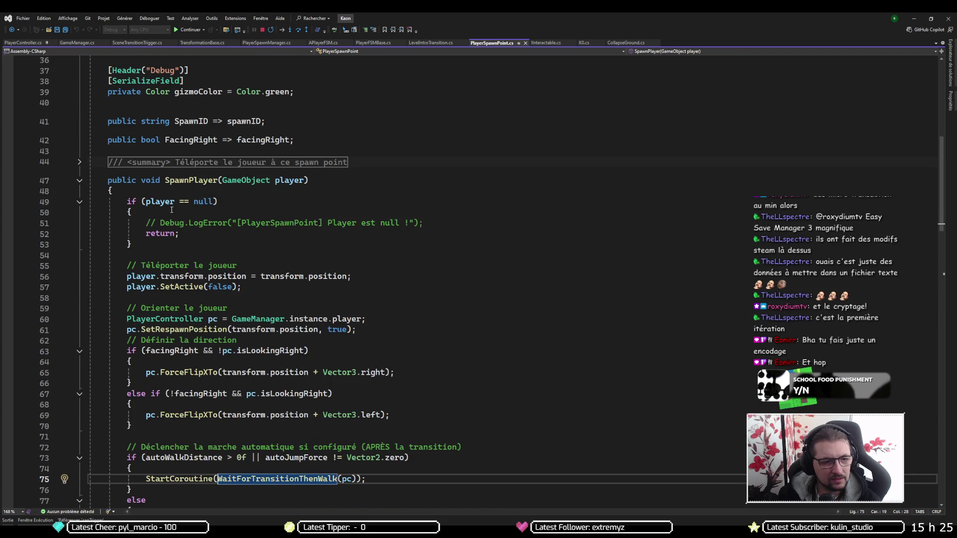
click(174, 179)
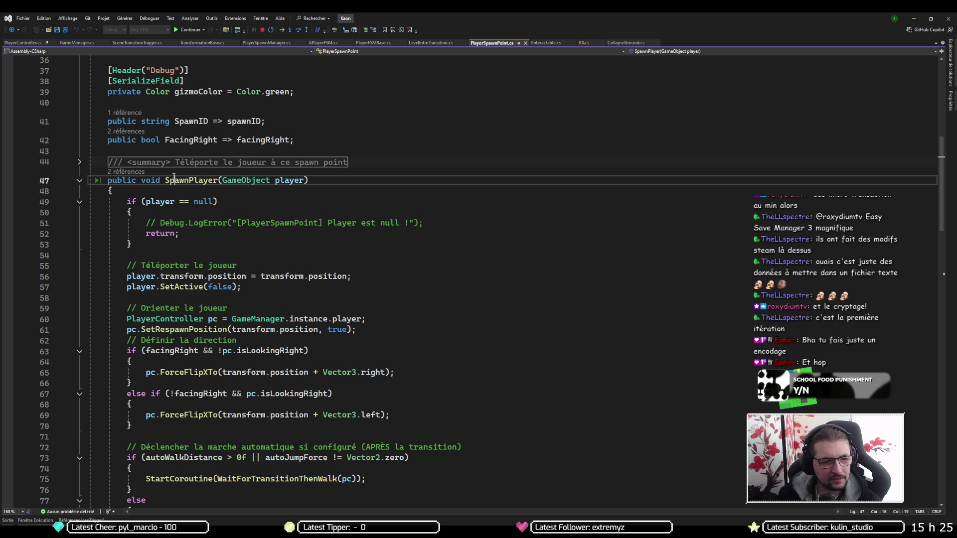
click(130, 173)
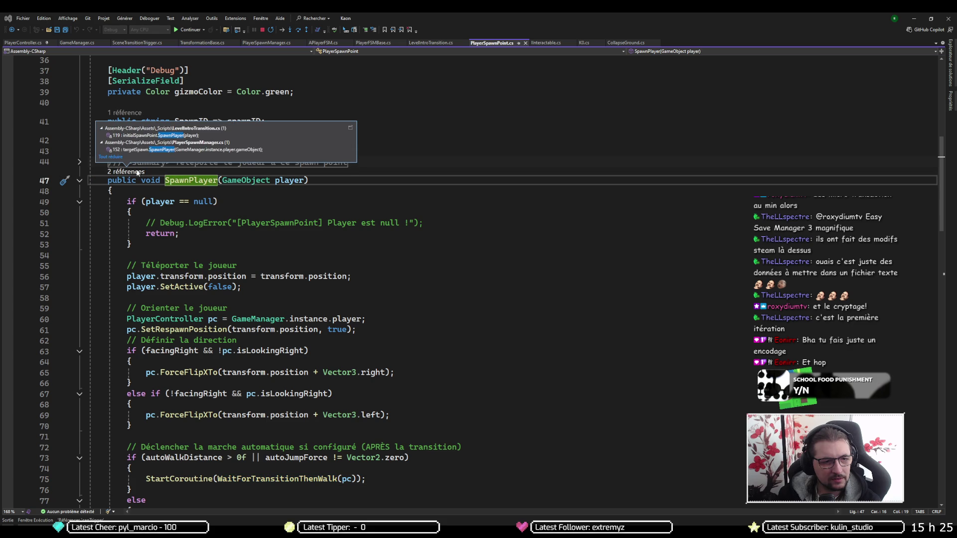
double_click(223, 150)
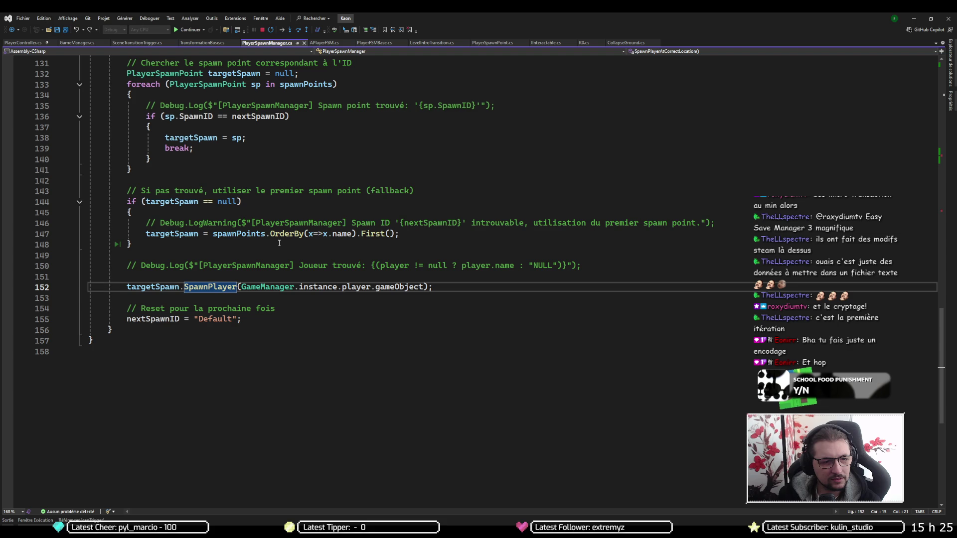
scroll(279, 243, up, 12)
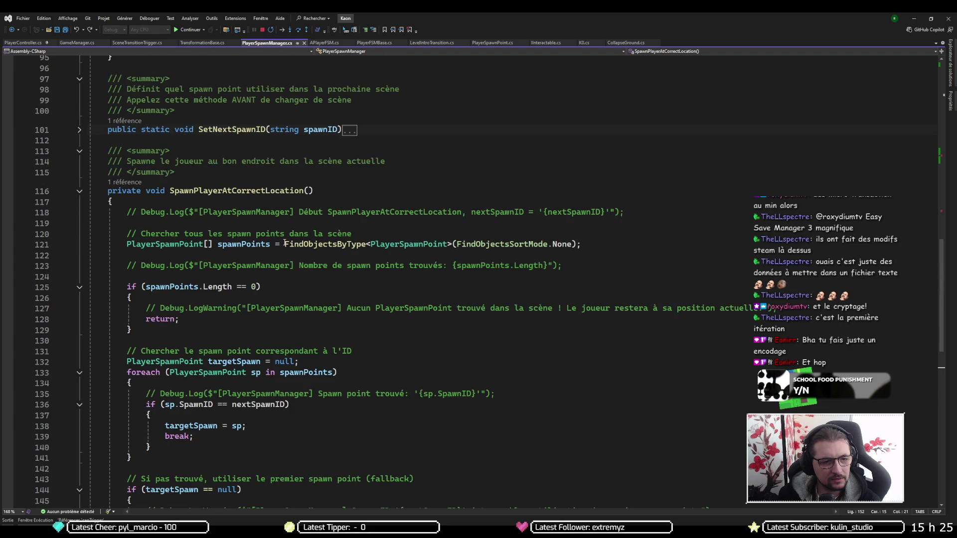
scroll(114, 198, up, 6)
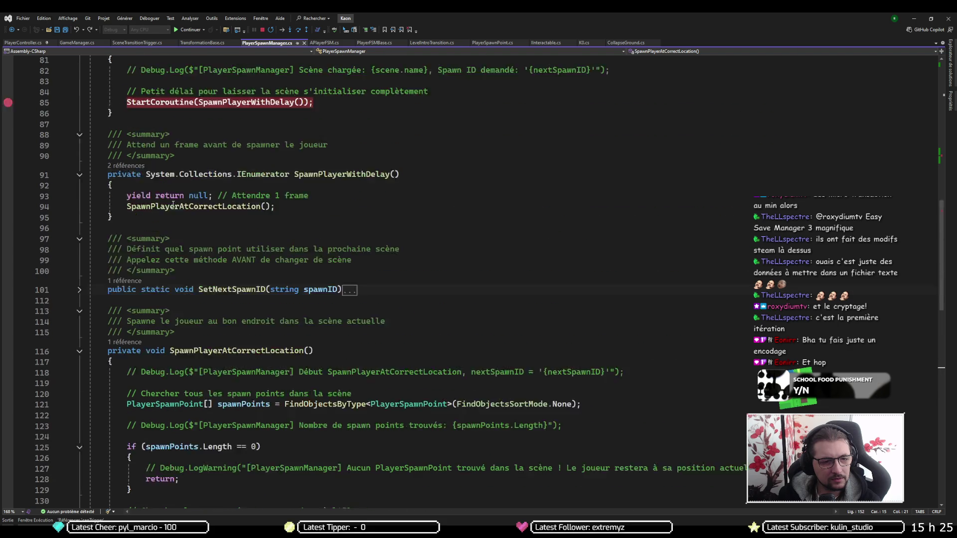
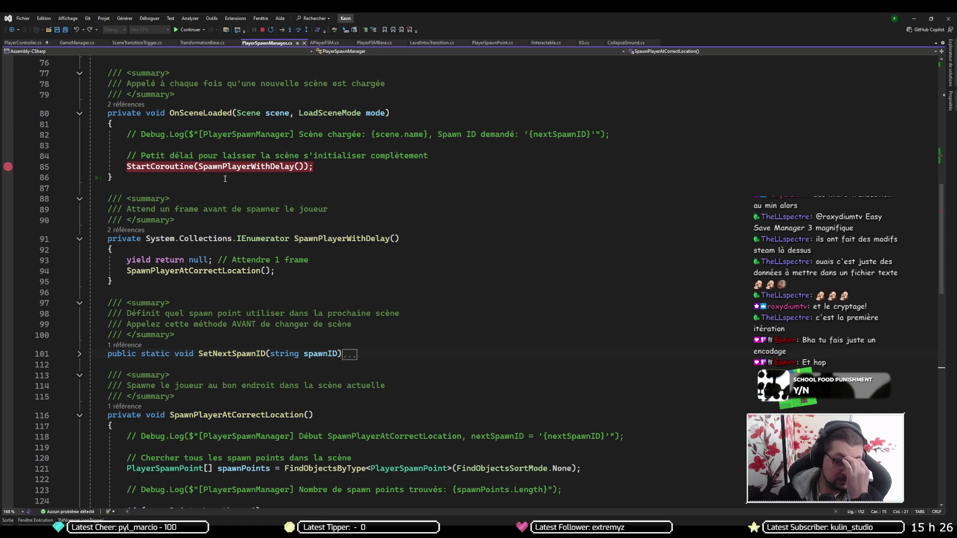
Step: Breakpoint the targetSpawn.SpawnPlayer call on line 152 of PlayerSpawnManager.cs, then minimize Visual Studio
scroll(229, 145, up, 7)
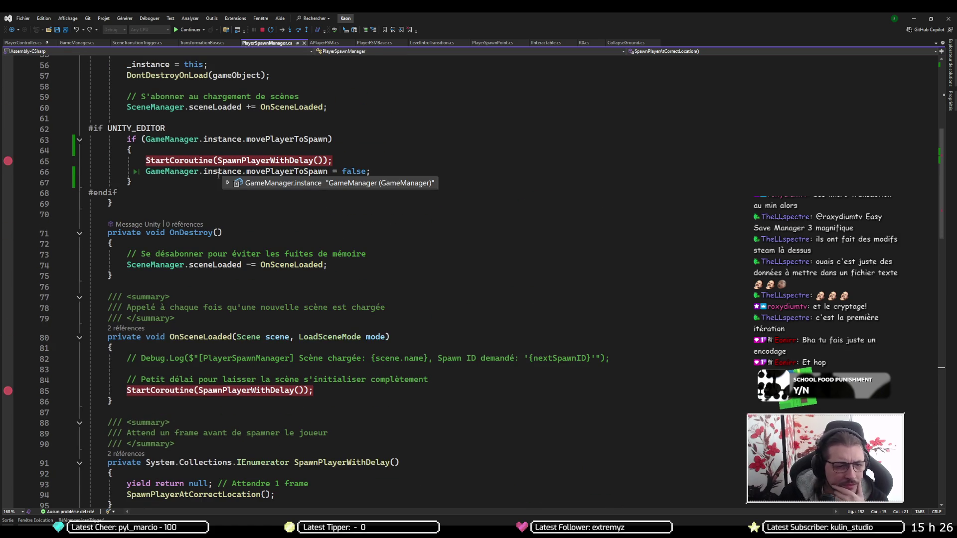
scroll(219, 174, up, 1)
scroll(218, 175, up, 1)
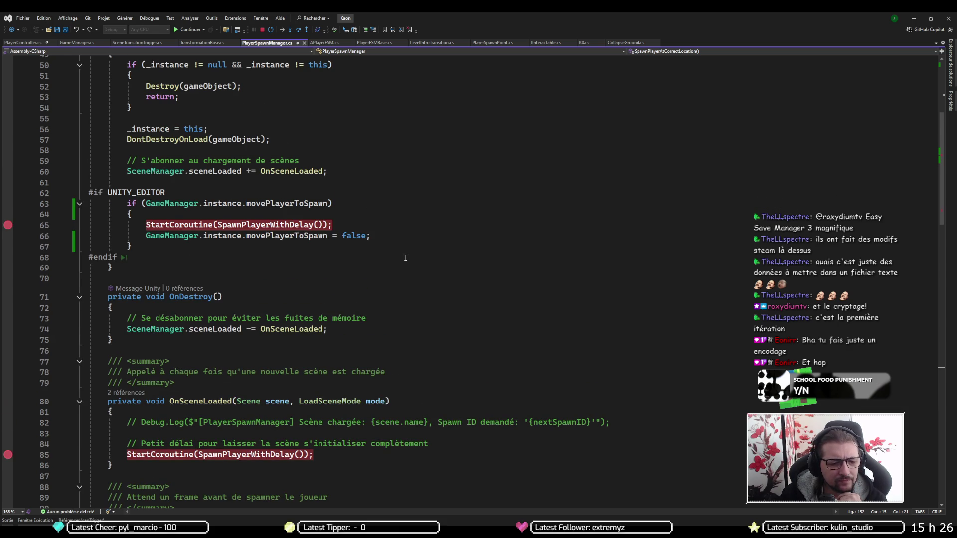
scroll(406, 258, down, 6)
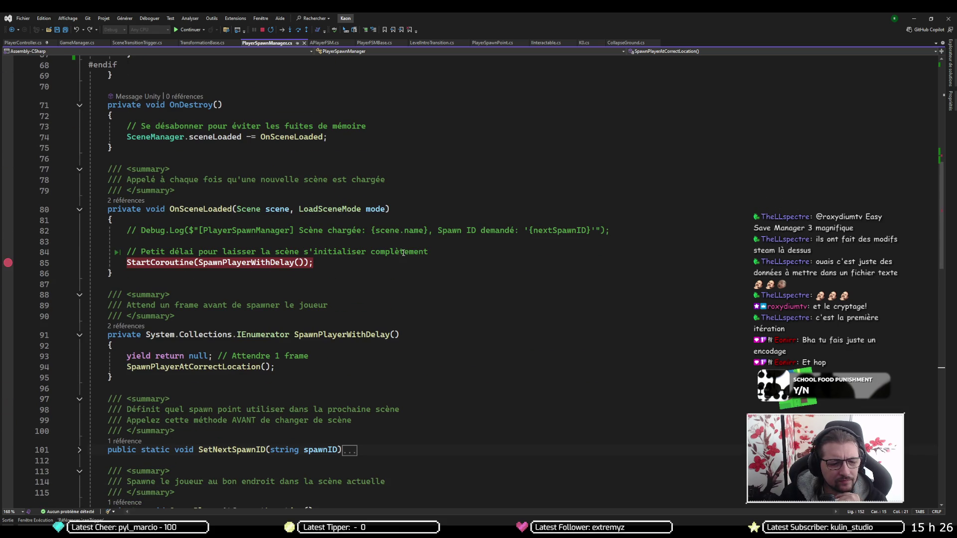
scroll(403, 253, down, 7)
scroll(402, 252, down, 15)
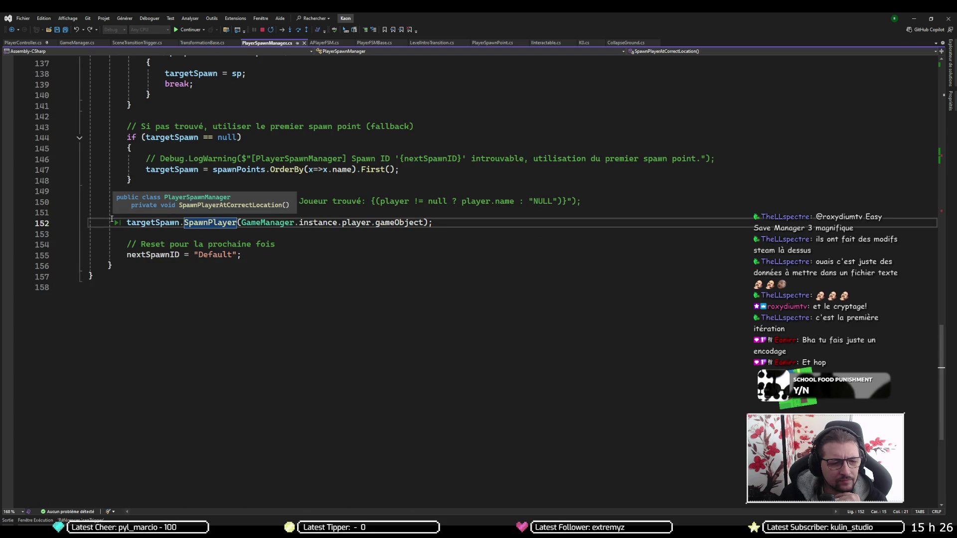
click(8, 224)
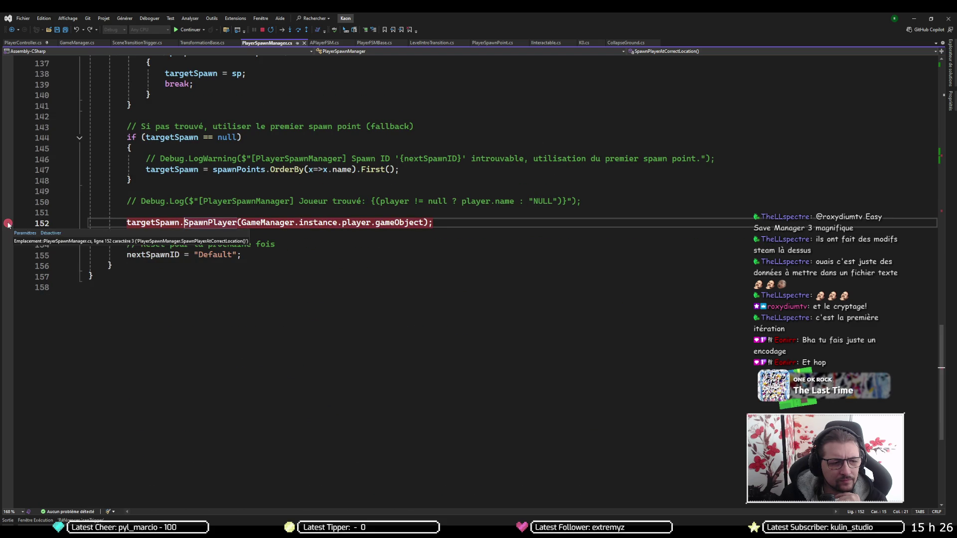
click(913, 20)
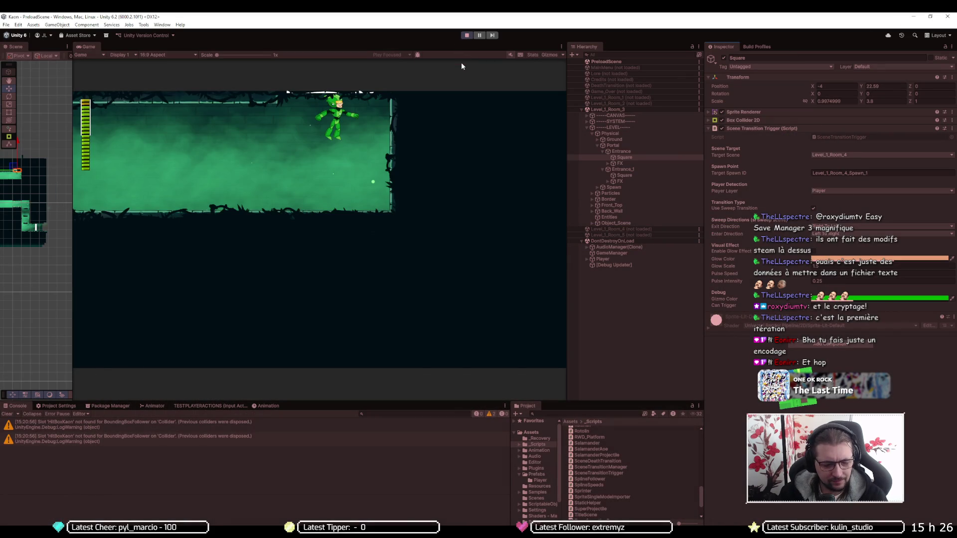
Step: Stop and restart Unity's play session, then return to Visual Studio
key(alt+Tab)
key(alt+Tab)
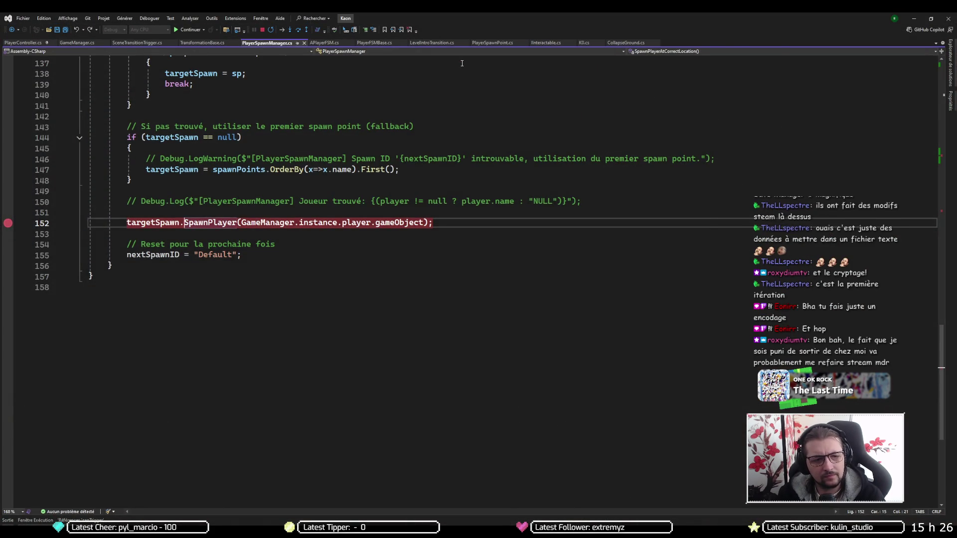
key(alt+Tab)
click(467, 36)
click(467, 35)
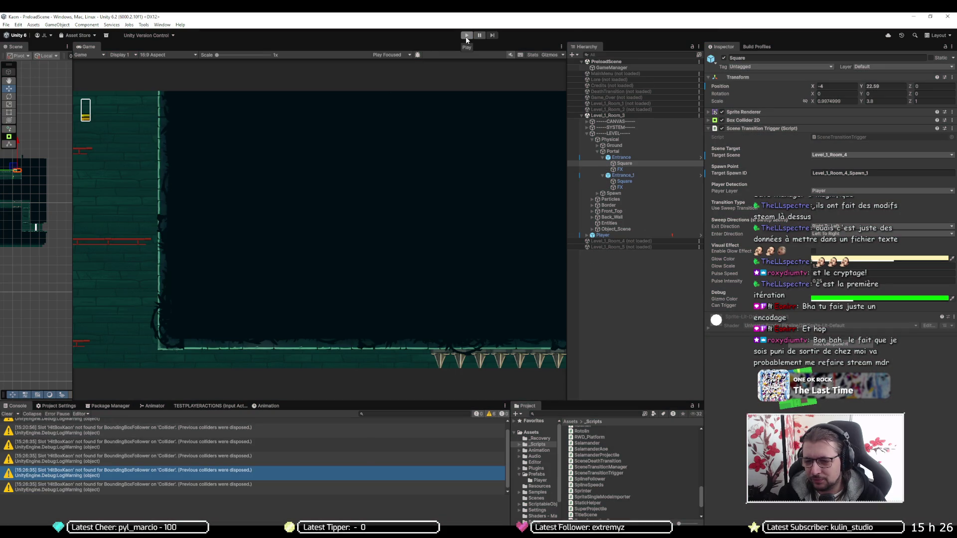
click(466, 36)
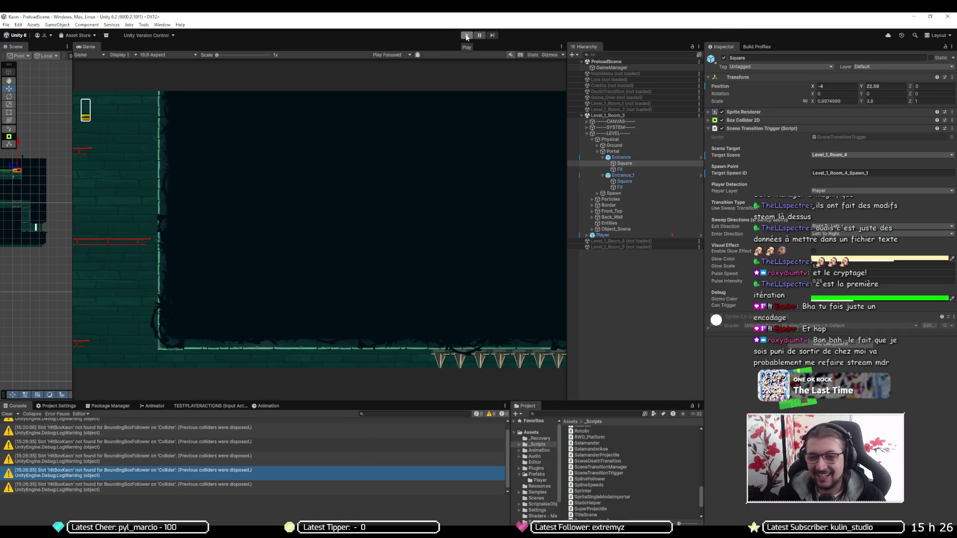
key(alt+Tab)
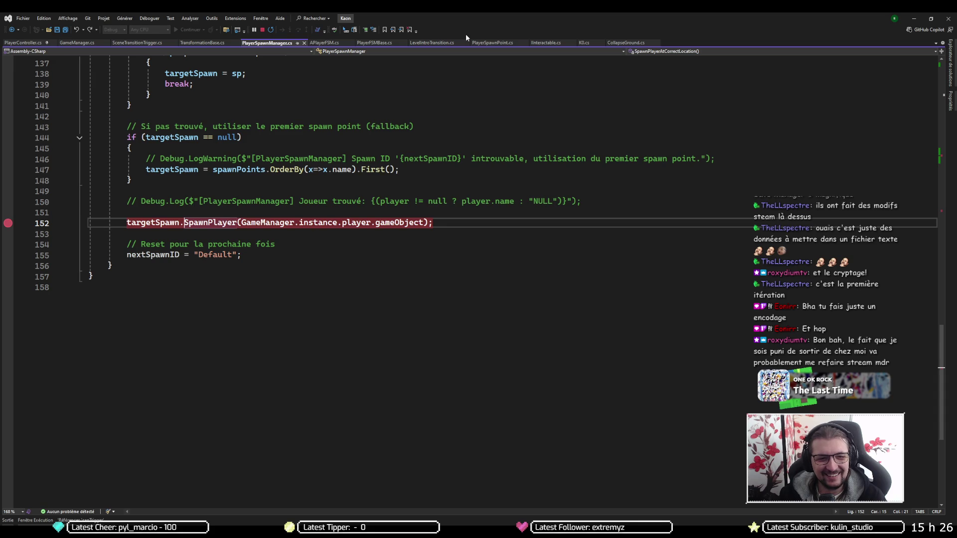
Step: Step GameManager.cs from line 39 to line 53, resume, and run-jump the player right
key(alt+Tab)
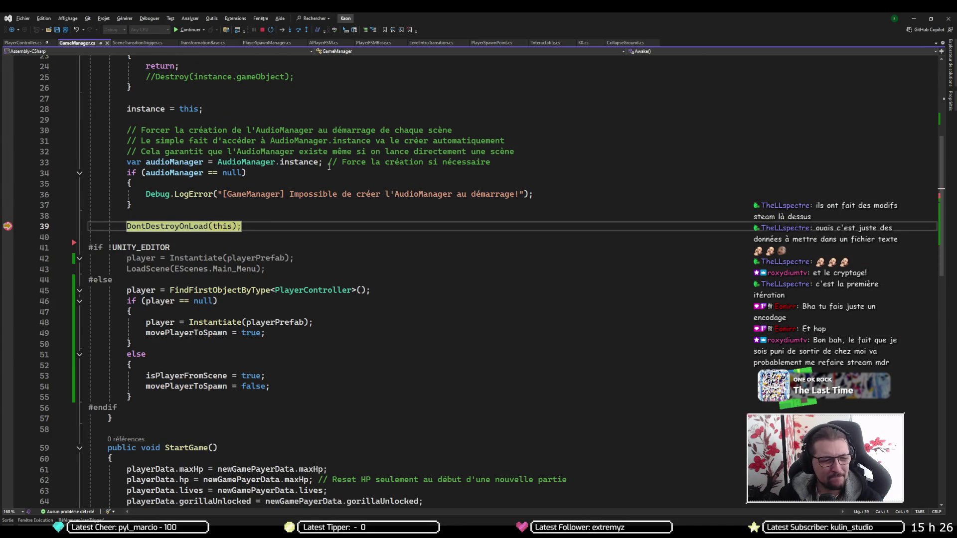
mouse_move(328, 164)
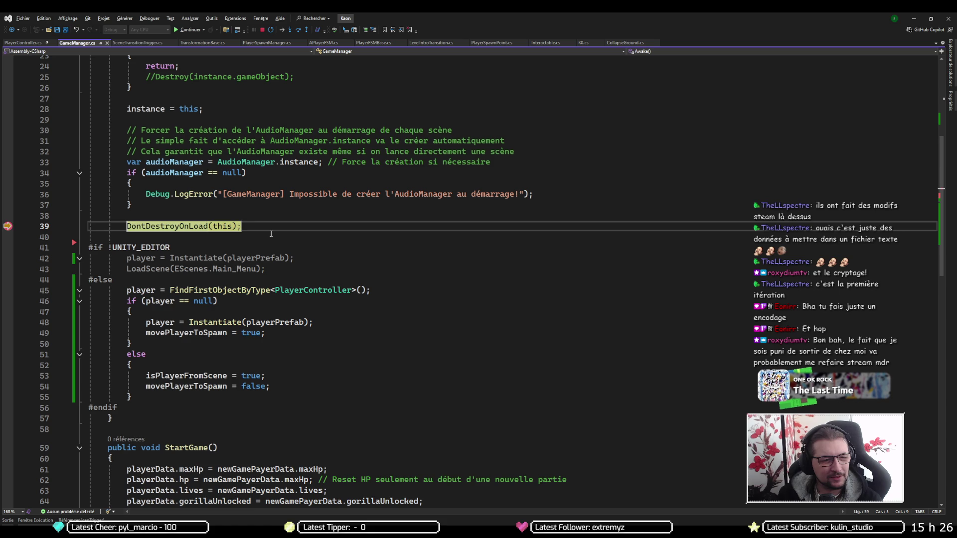
key(F10)
key(F10)
key(F10)
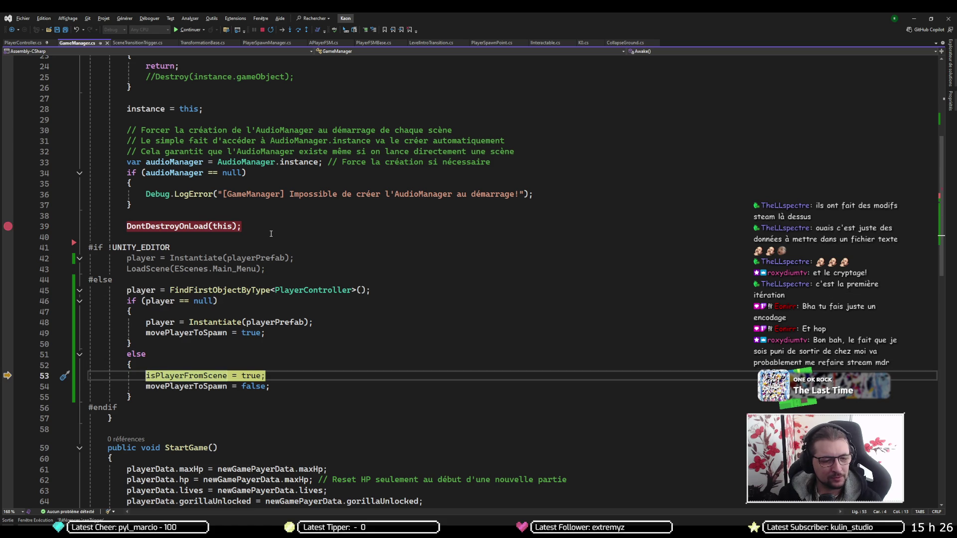
key(F5)
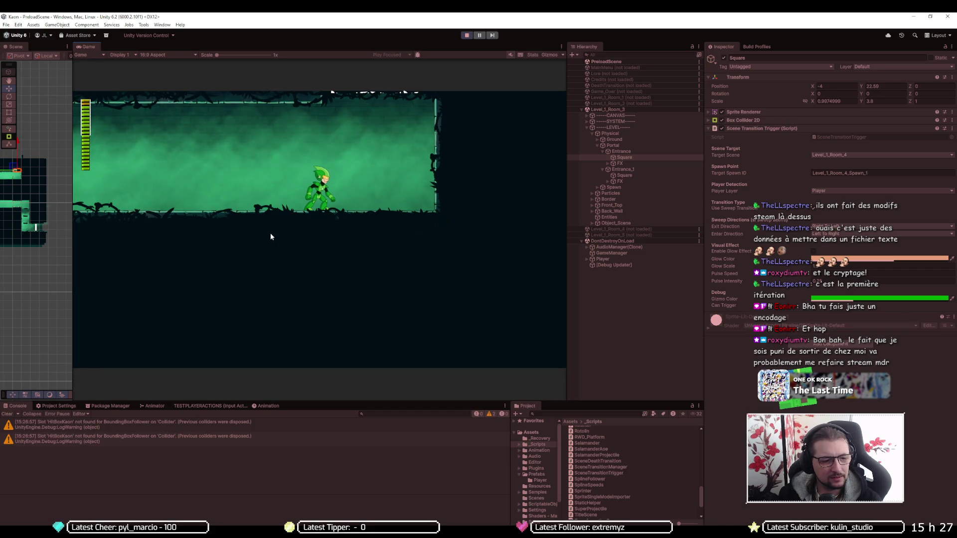
key(d)
key(space)
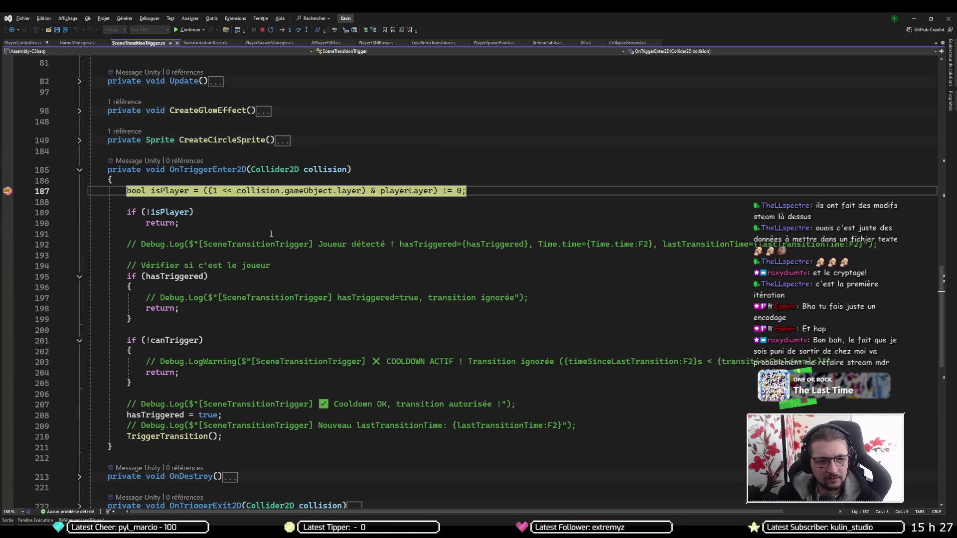
Step: List canTrigger's references, open the usage setting it false, and breakpoint line 90's if (trigger) check
key(F10)
key(F10)
key(F10)
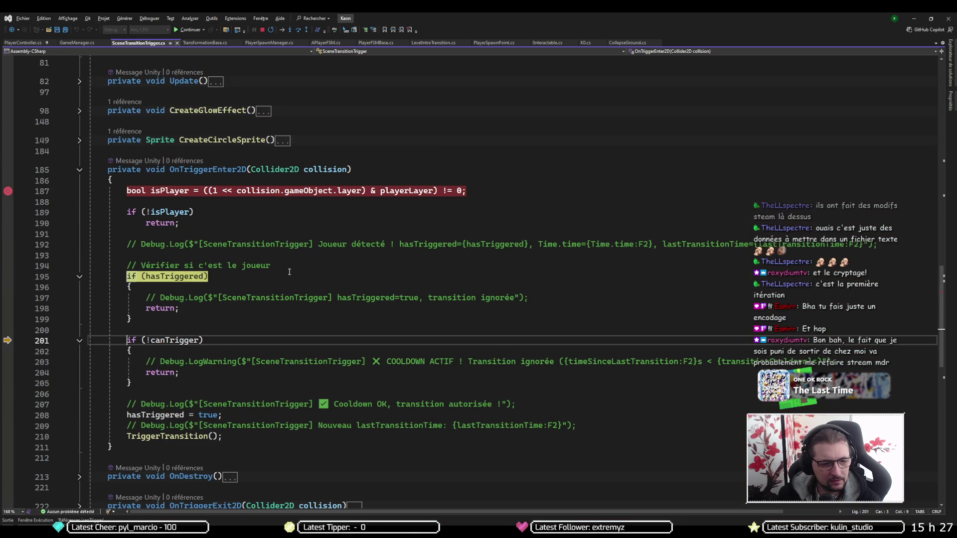
click(170, 341)
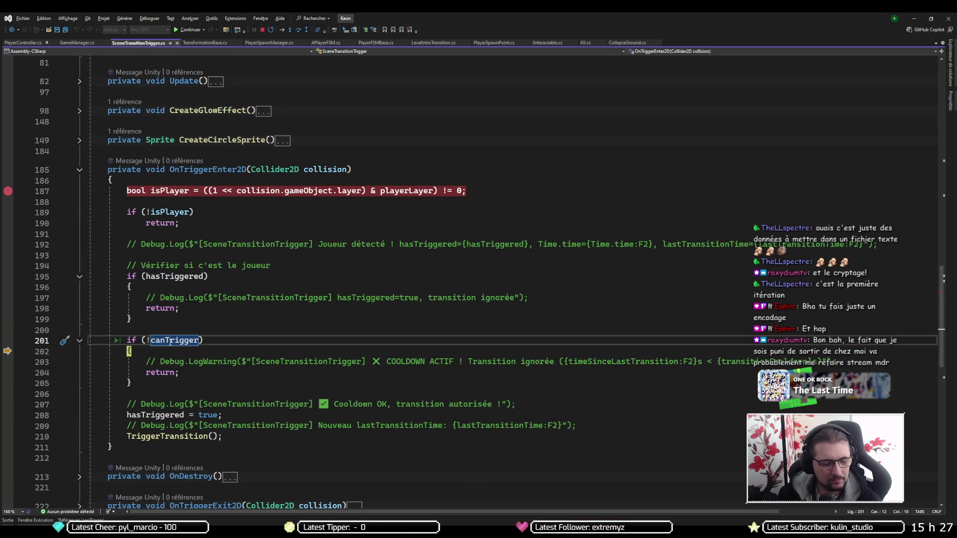
key(shift+F12)
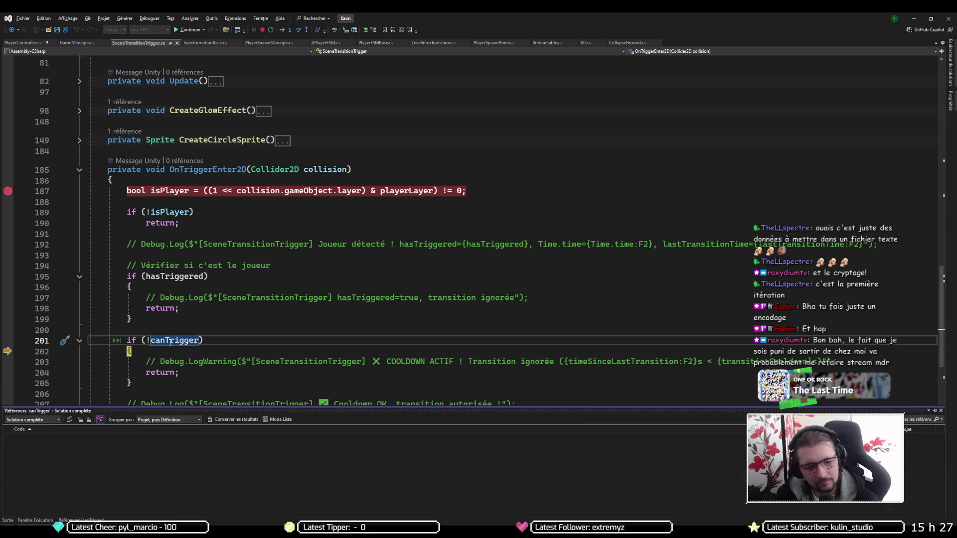
double_click(65, 459)
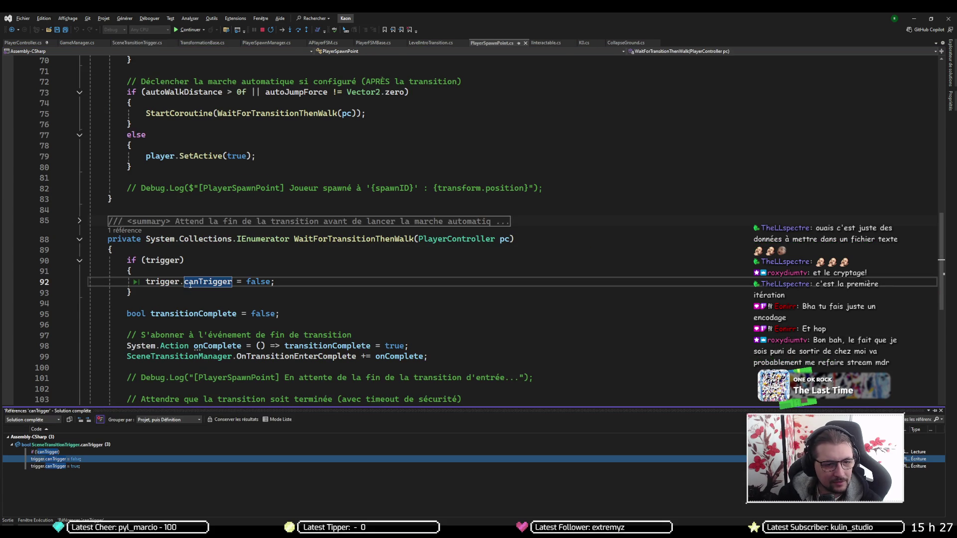
click(9, 261)
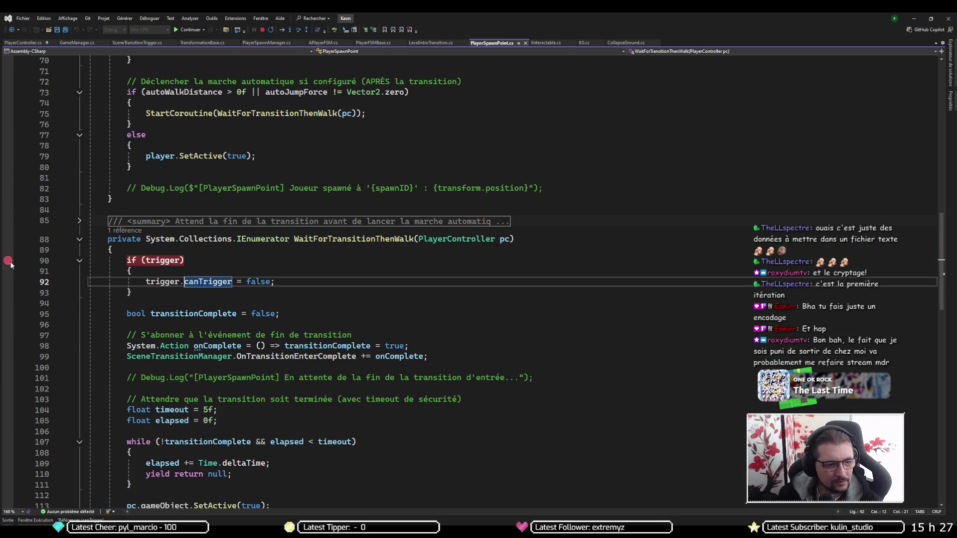
Step: Resume past the line-187 breakpoint and play until the next breakpoint hits
key(alt+Tab)
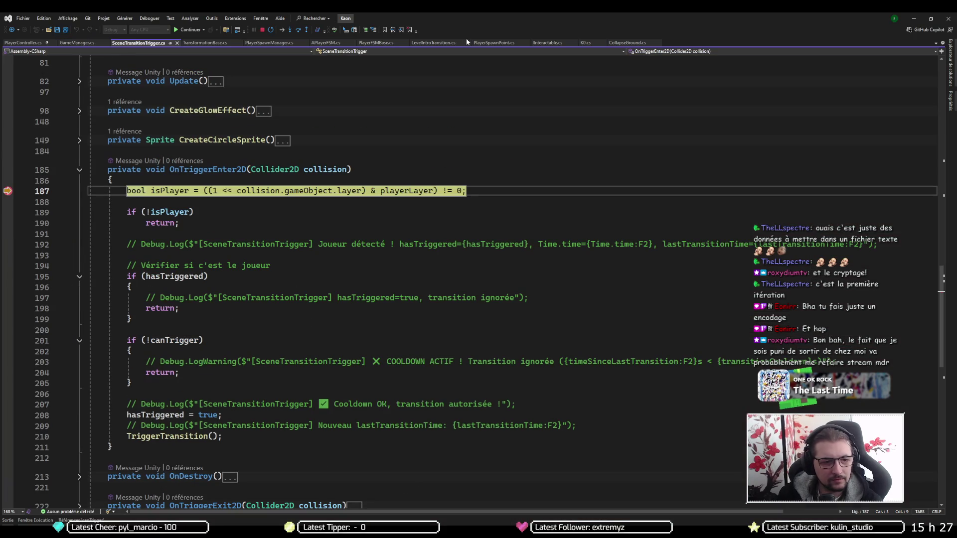
key(F5)
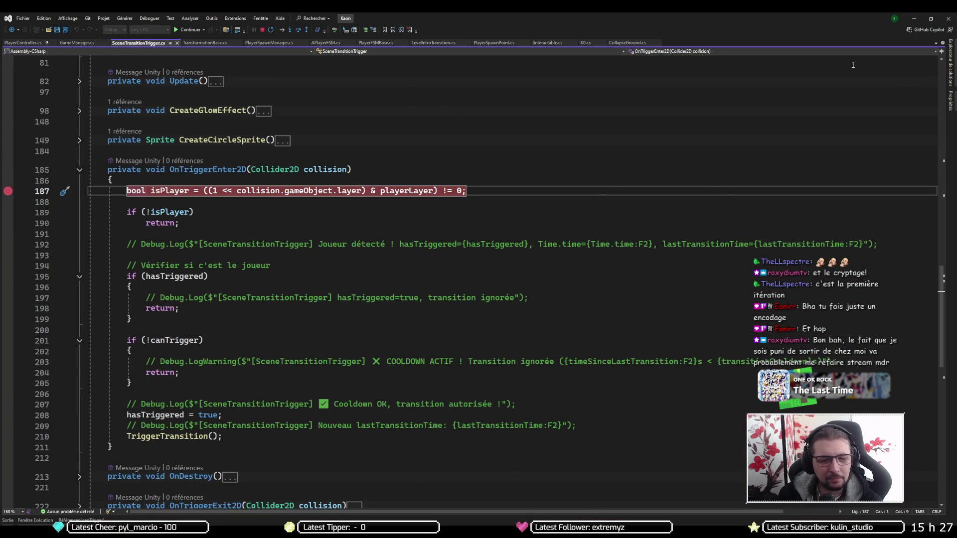
key(alt+Tab)
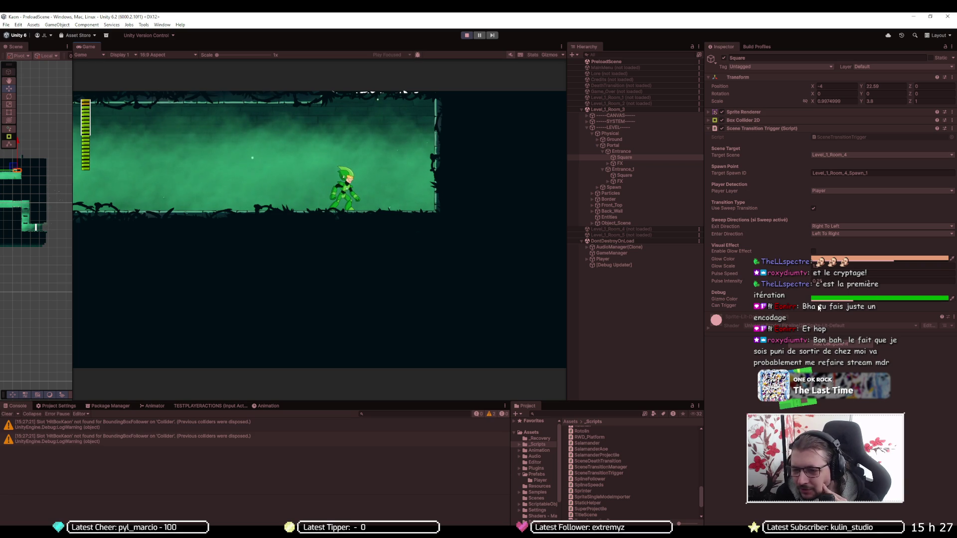
key(alt+Tab)
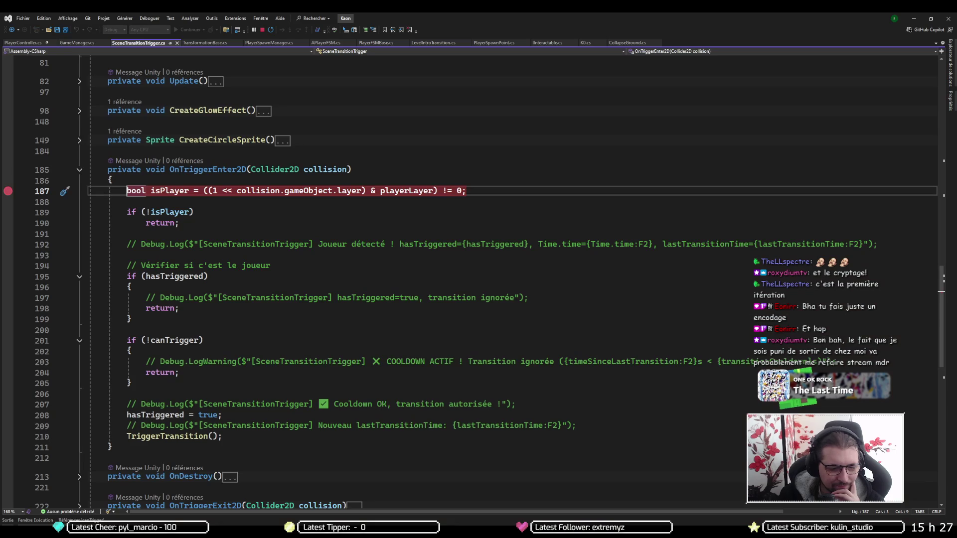
mouse_move(198, 174)
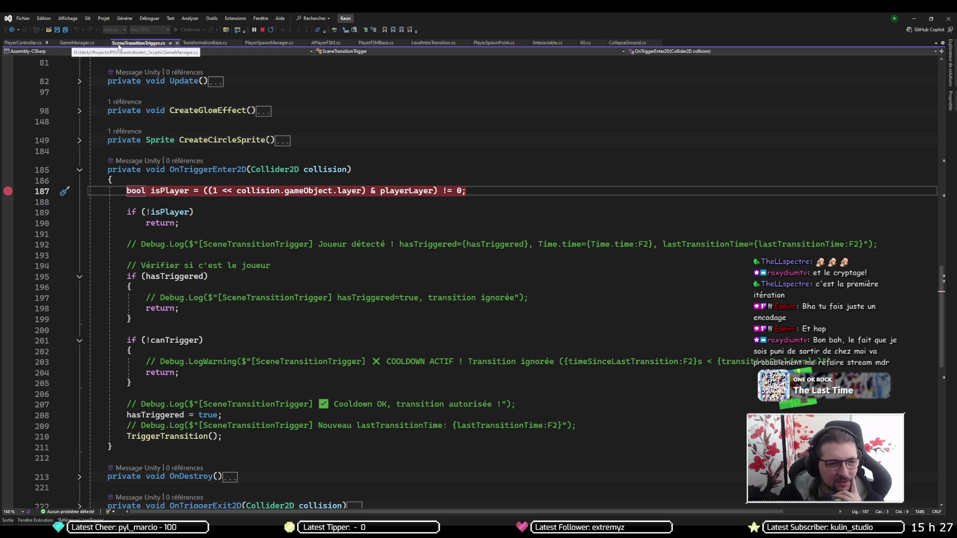
Step: Review the canTrigger usage that sets it to true, then return to the Unity editor
key(ctrl+Tab)
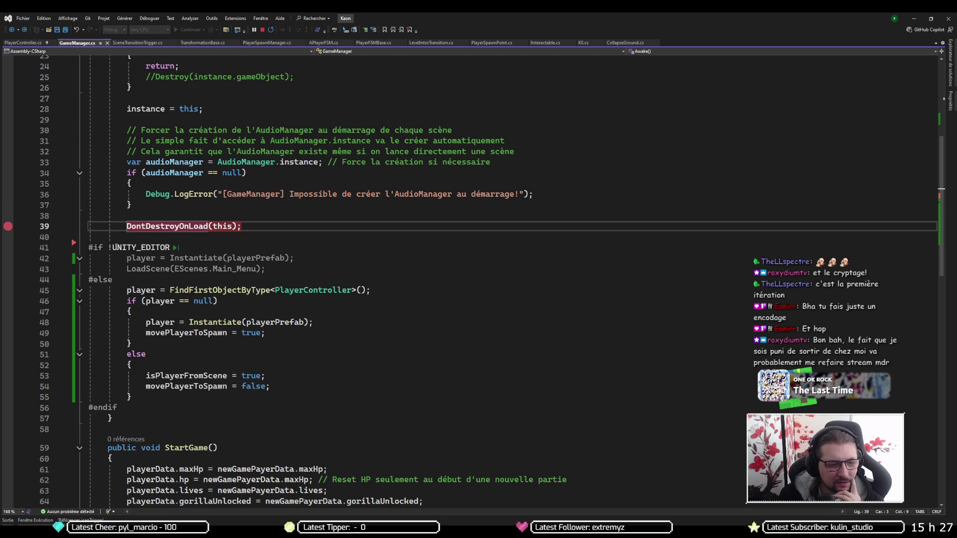
click(80, 520)
double_click(60, 467)
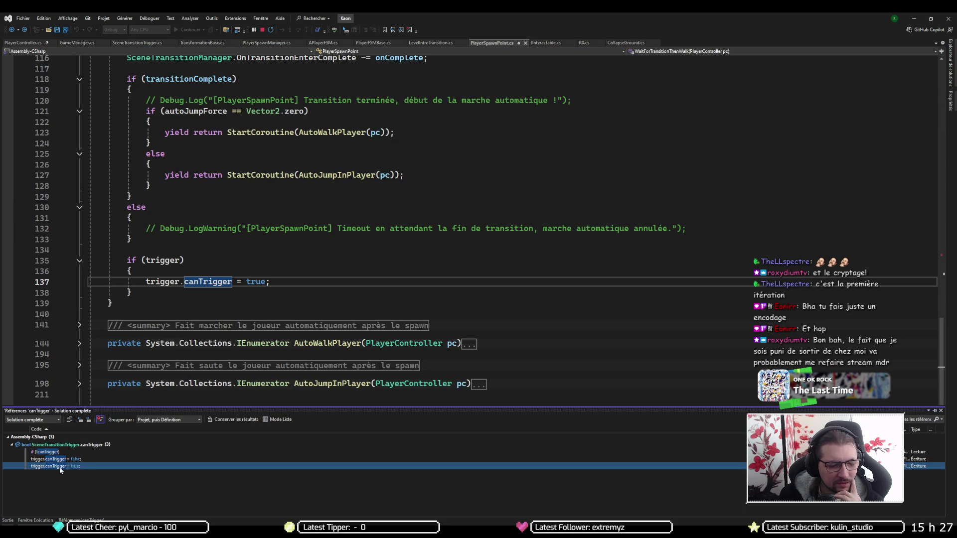
scroll(211, 276, up, 15)
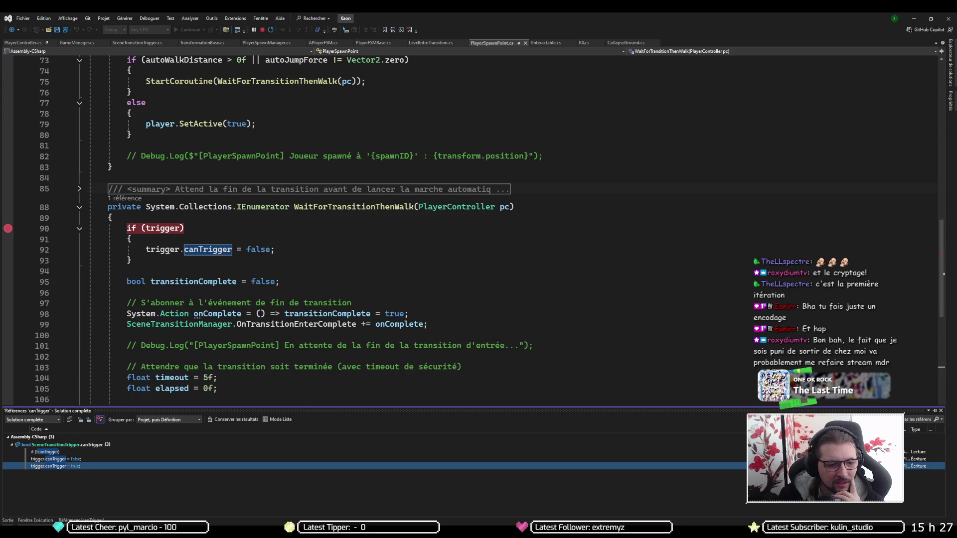
mouse_move(162, 249)
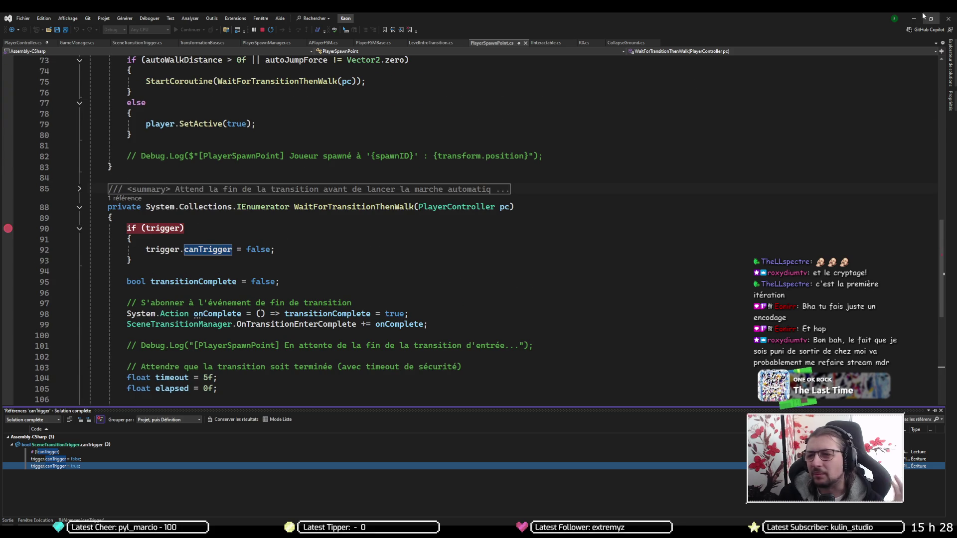
key(alt+Tab)
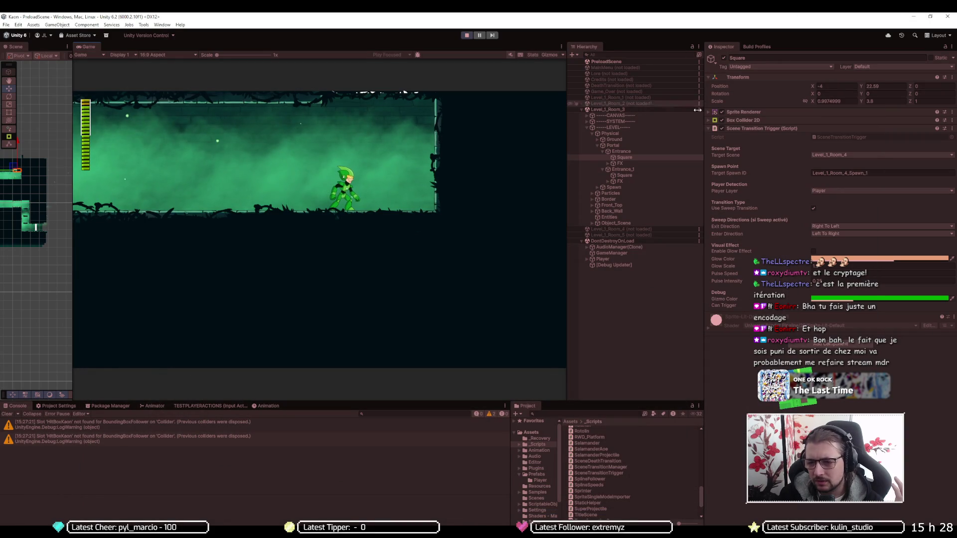
Step: Restart play mode and expand the Box Collider 2D component in the Inspector
click(464, 36)
click(465, 35)
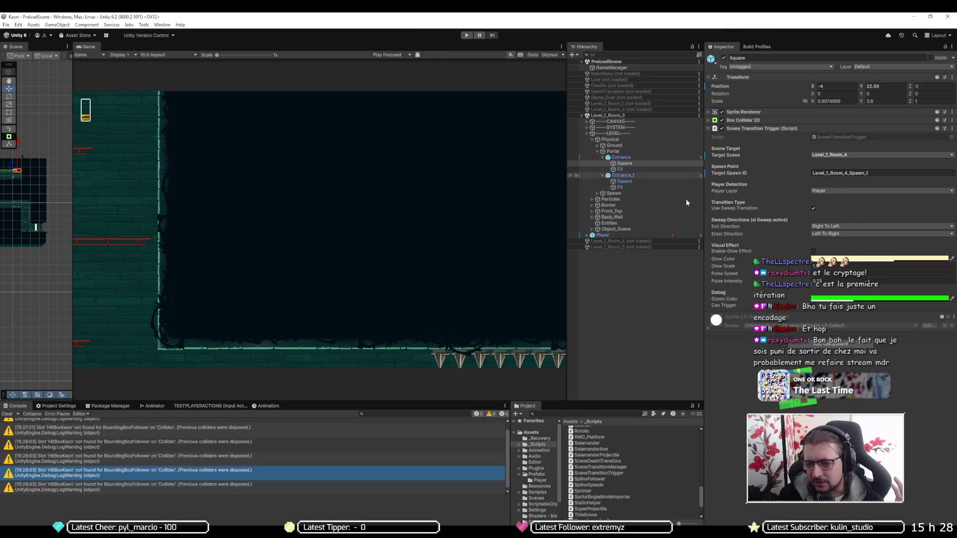
click(764, 121)
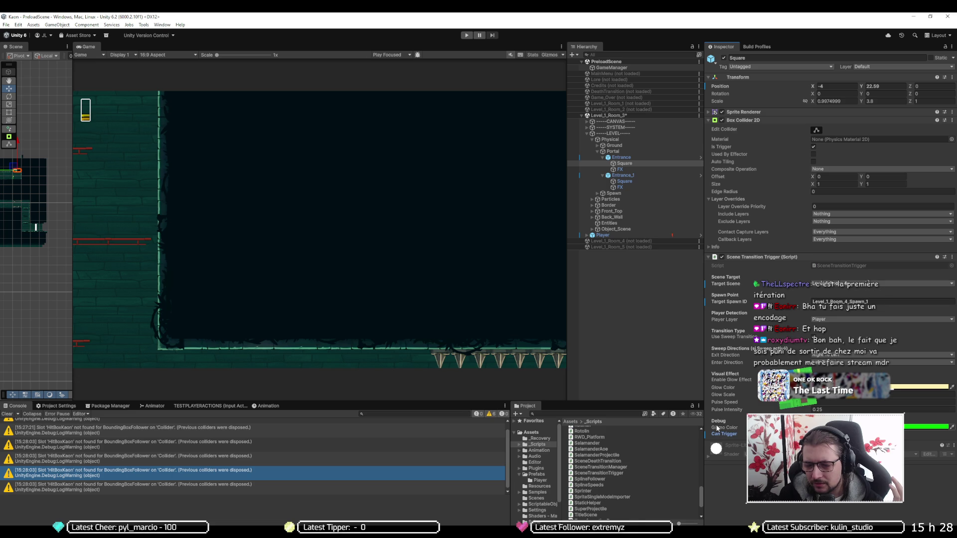
Step: Inspect the Can Trigger field's context menu, then start play to hit GameManager's line-39 breakpoint
right_click(729, 437)
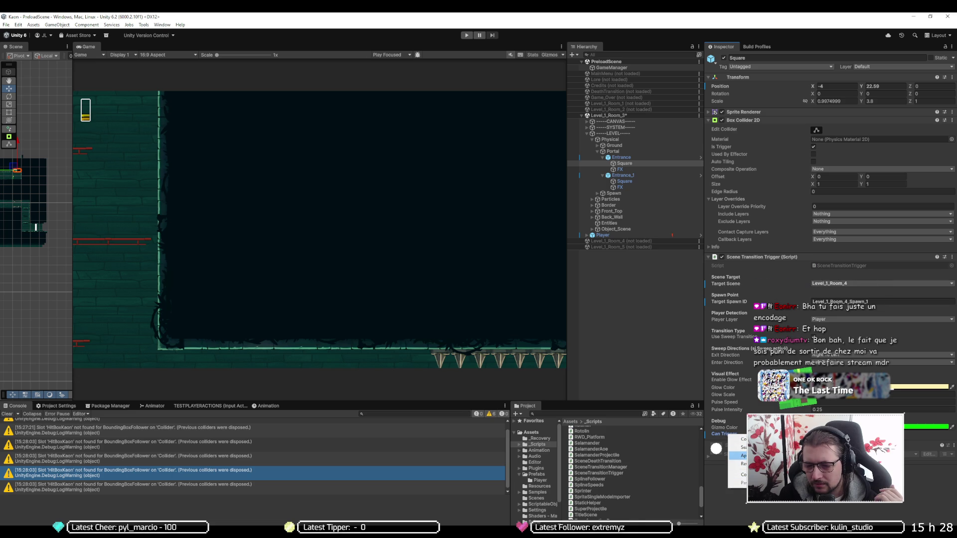
click(742, 456)
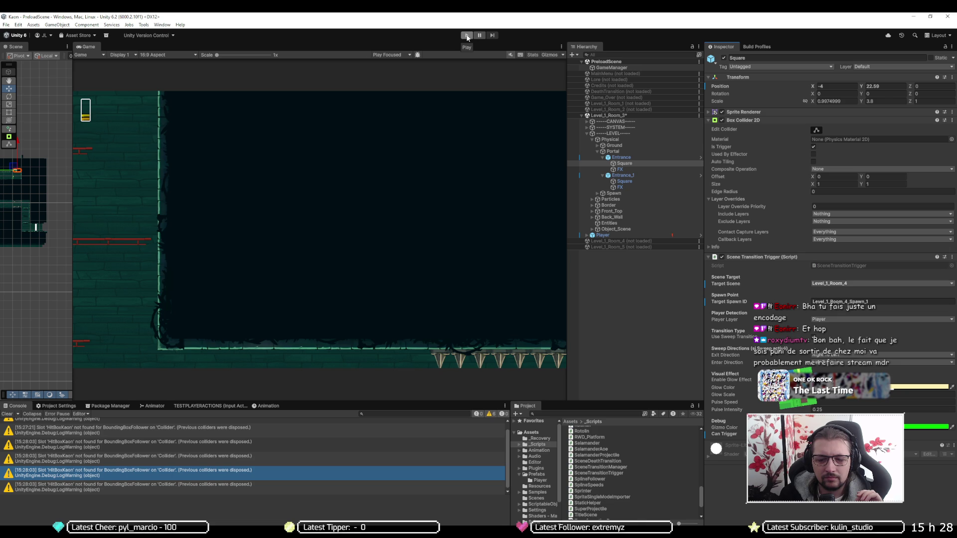
right_click(731, 436)
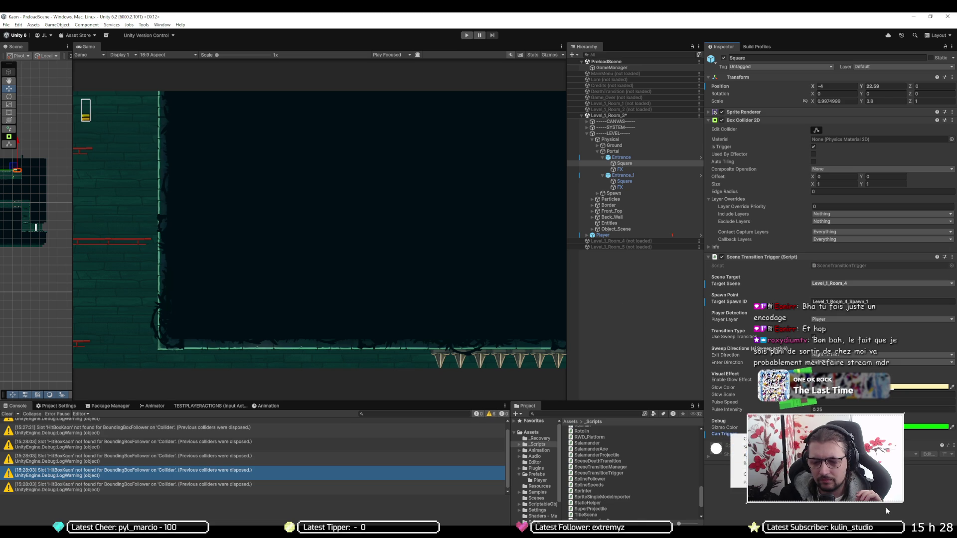
click(738, 455)
click(466, 35)
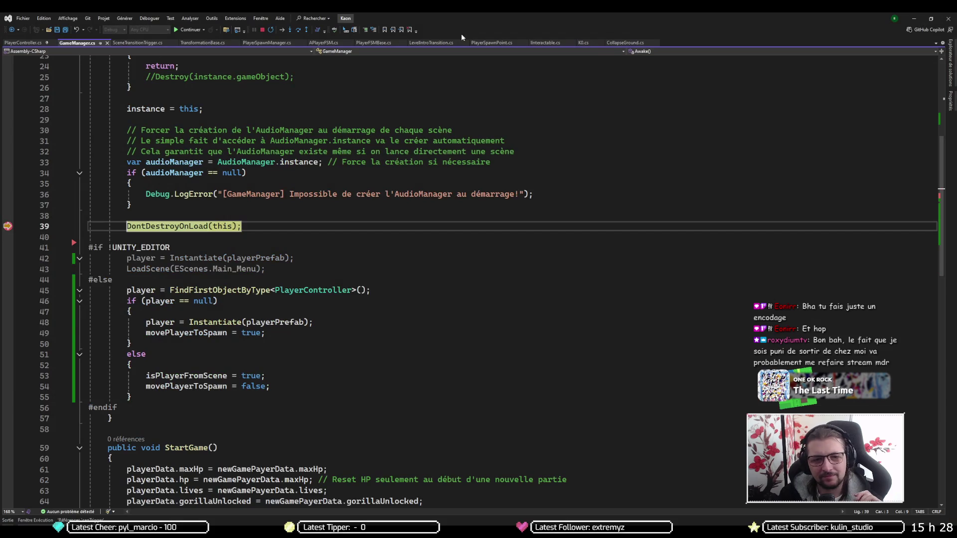
Step: Continue through the debugger, deleting the breakpoints on lines 85, 152 and 90 along the way
key(F5)
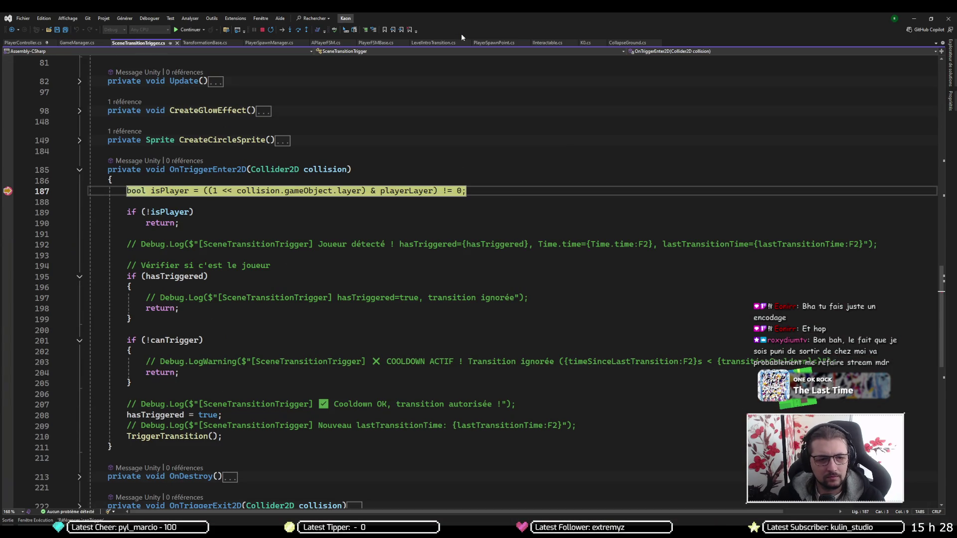
key(F5)
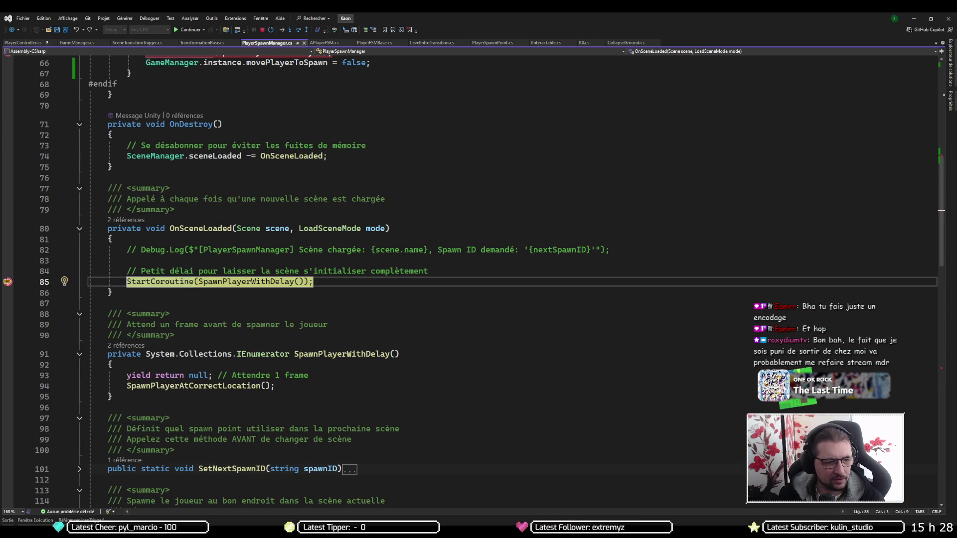
mouse_move(7, 282)
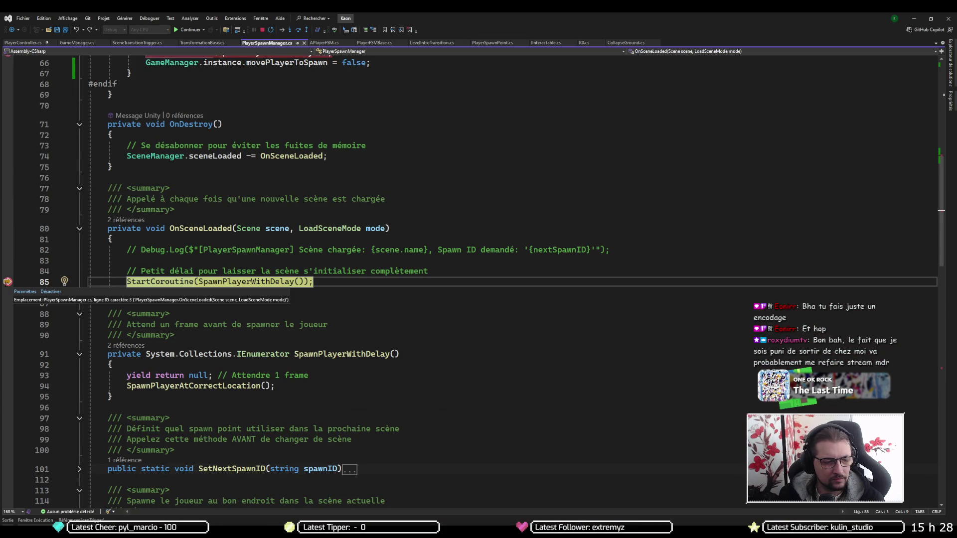
click(8, 282)
key(F5)
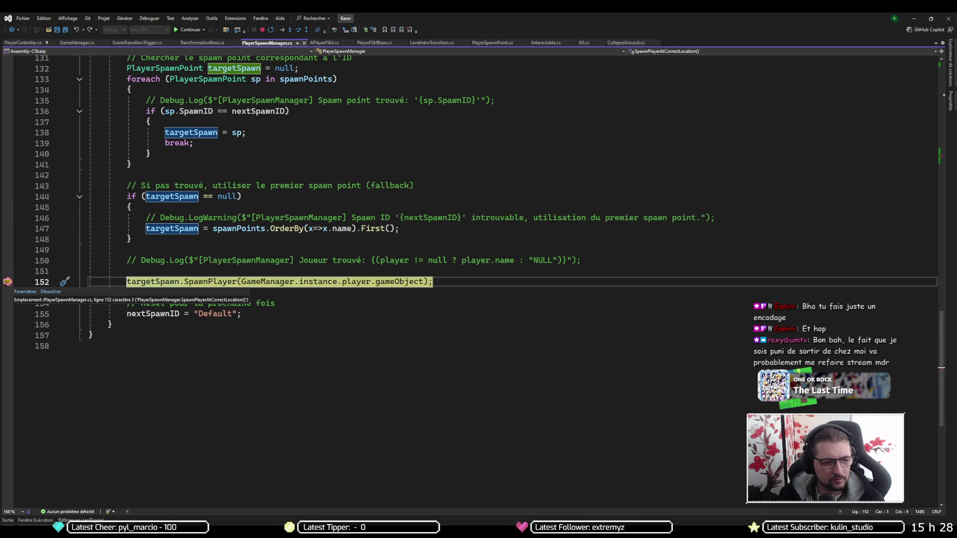
click(8, 283)
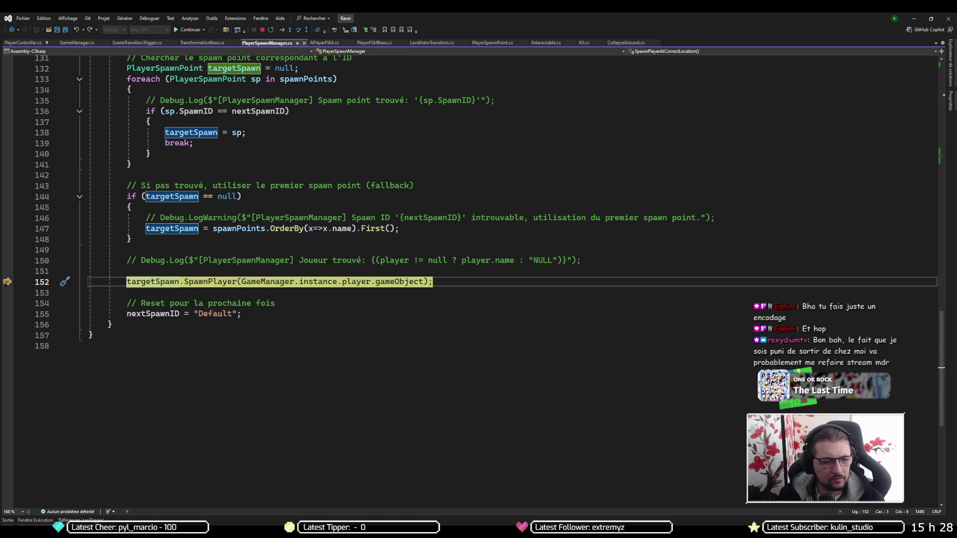
key(F5)
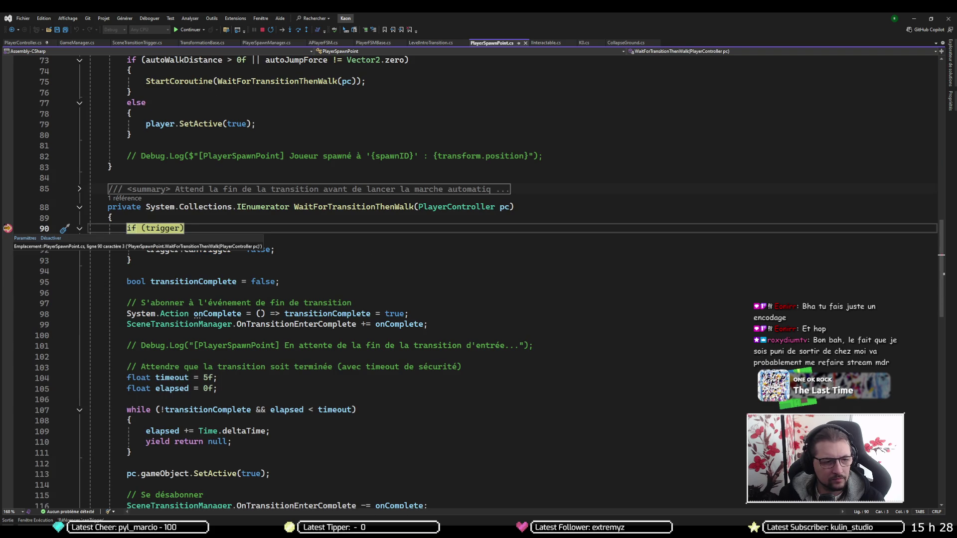
click(7, 228)
key(F5)
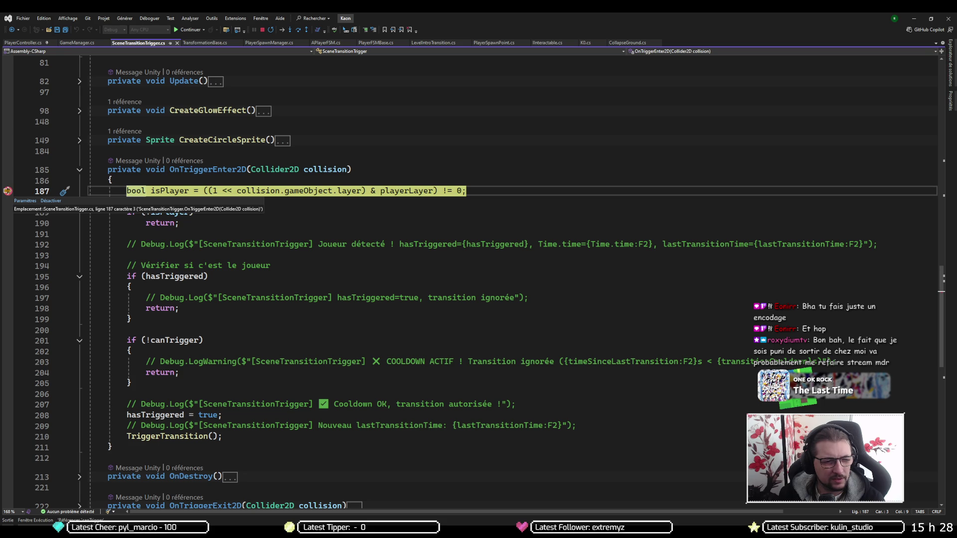
key(F5)
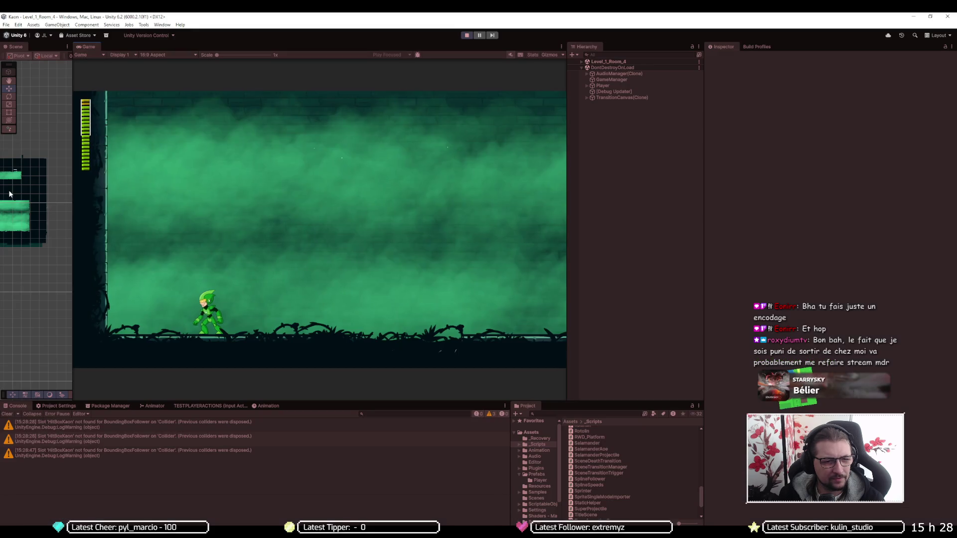
Step: Relaunch play mode, continue past the GameManager breakpoint, and walk the player right through Level_1_Room_4
key(Right)
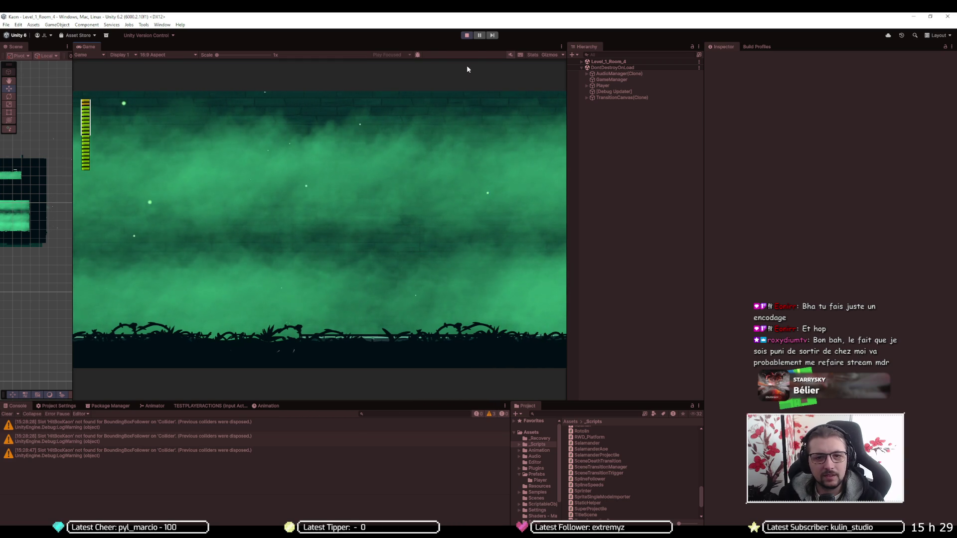
click(469, 36)
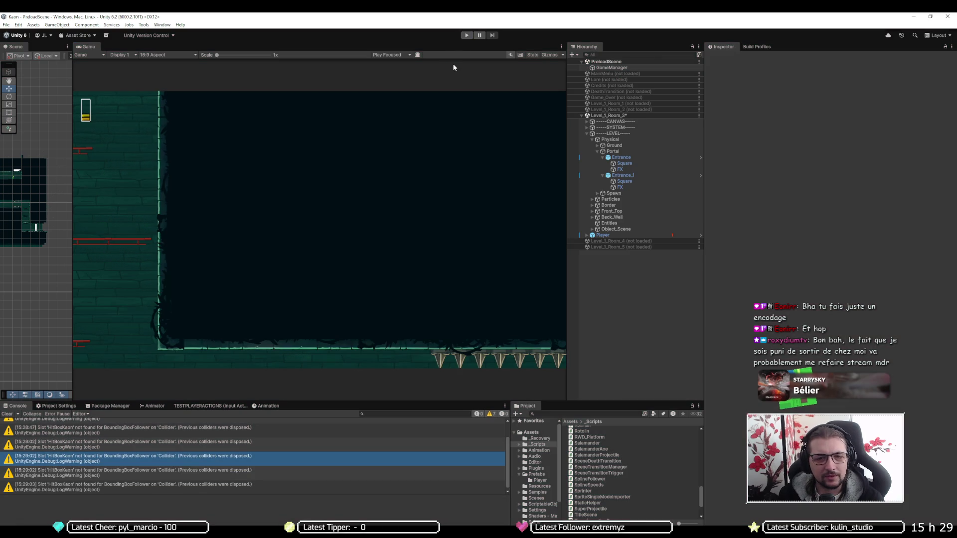
click(462, 38)
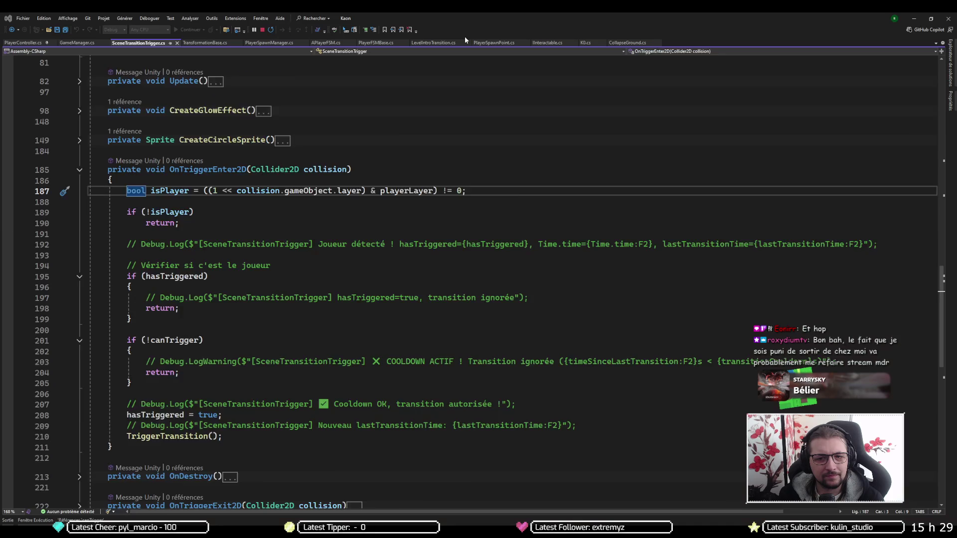
key(F5)
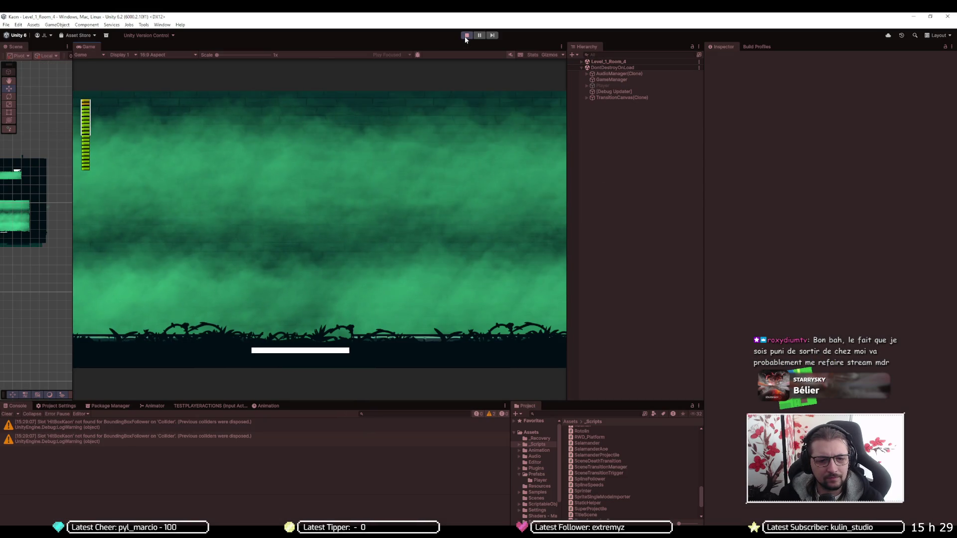
key(Left)
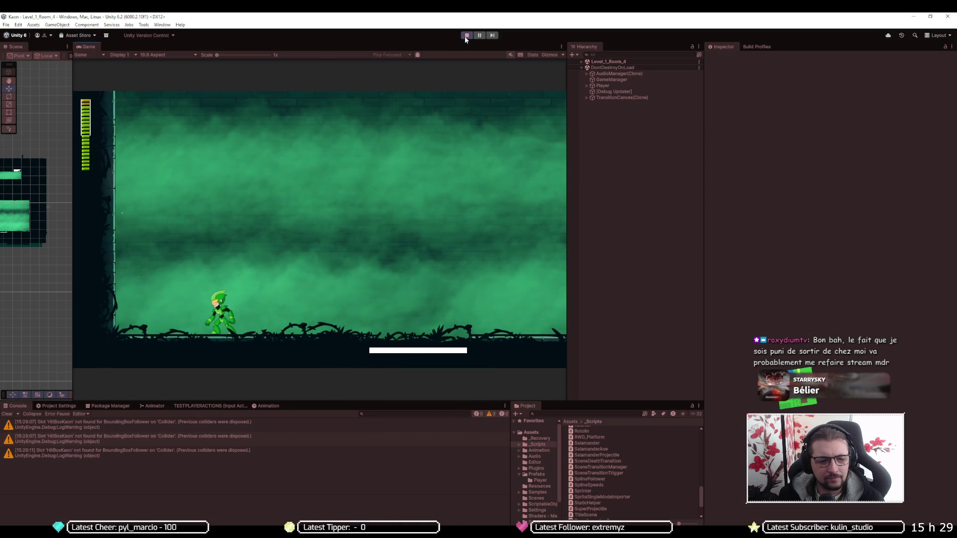
key(Right)
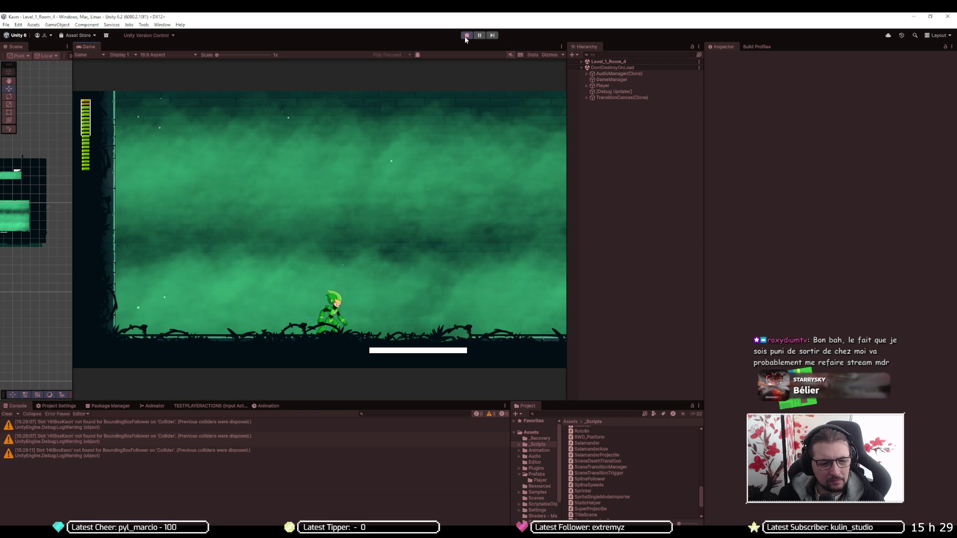
key(Right)
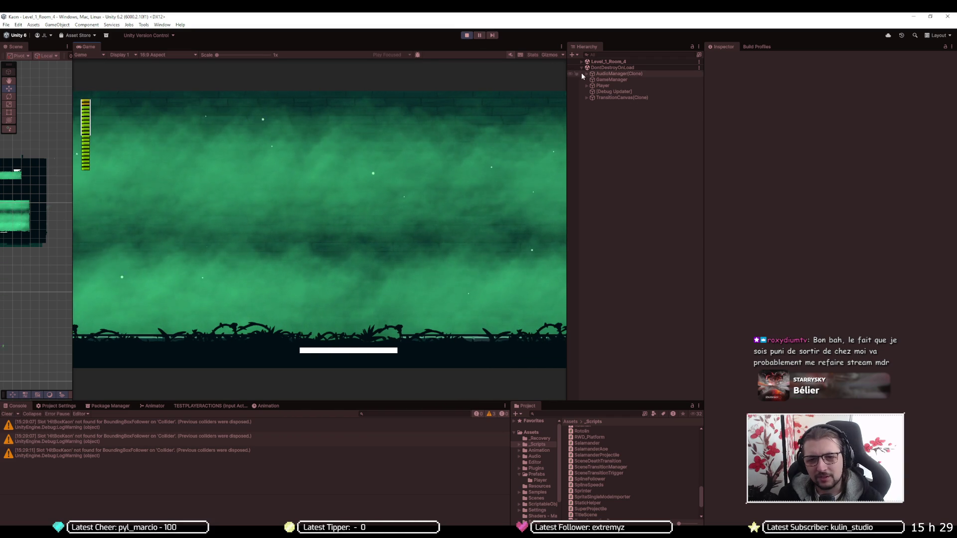
Step: Expand Level_1_Room_4 > LEVEL > Physical > Portal and inspect Entrance_1's Square trigger
click(581, 62)
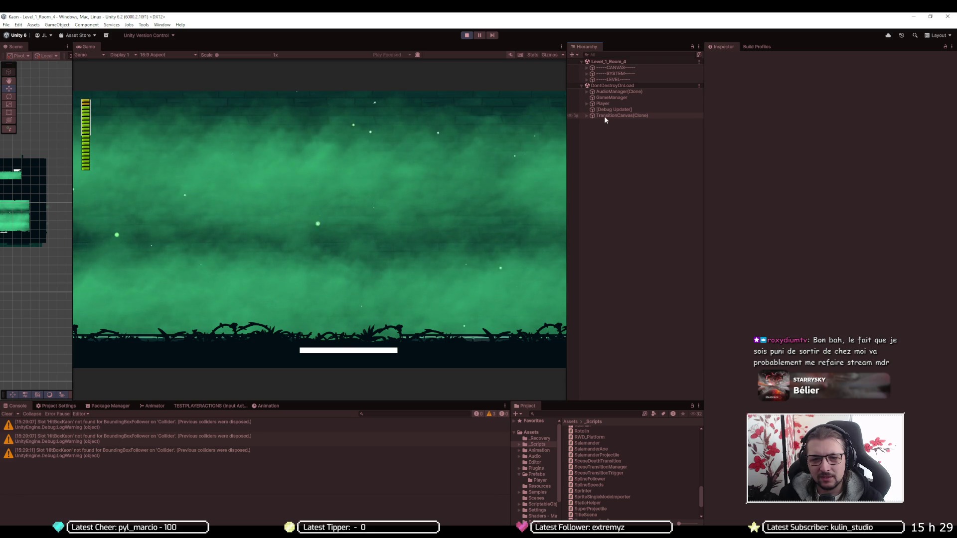
click(587, 80)
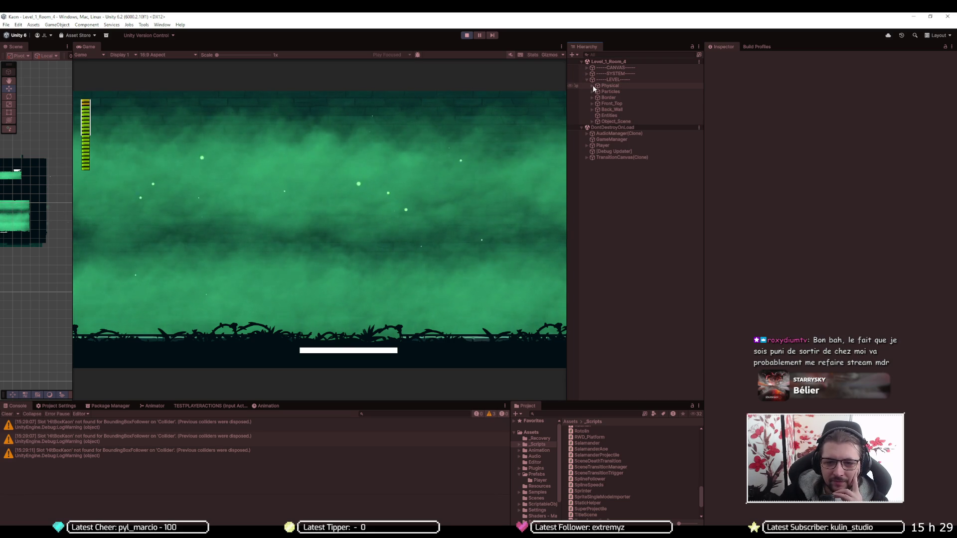
click(592, 86)
click(598, 98)
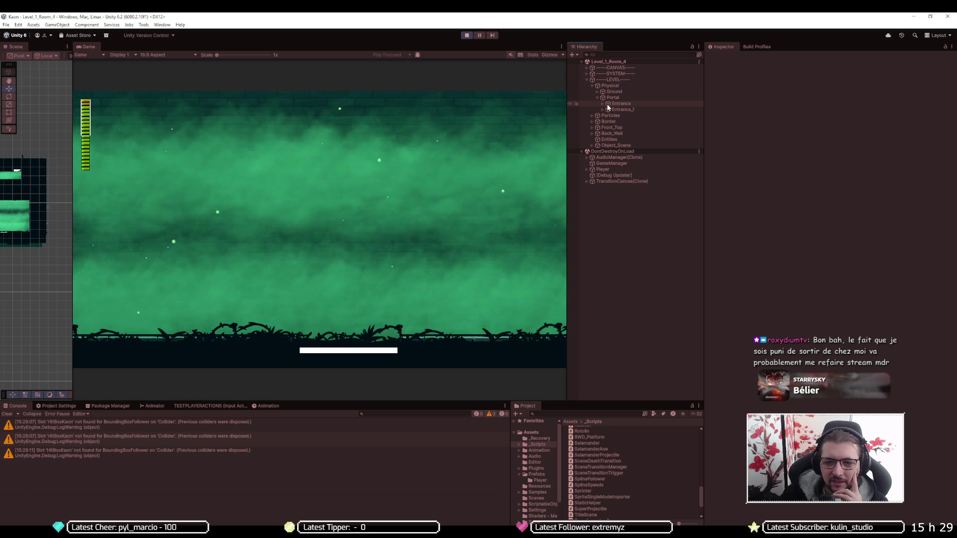
click(611, 104)
click(613, 109)
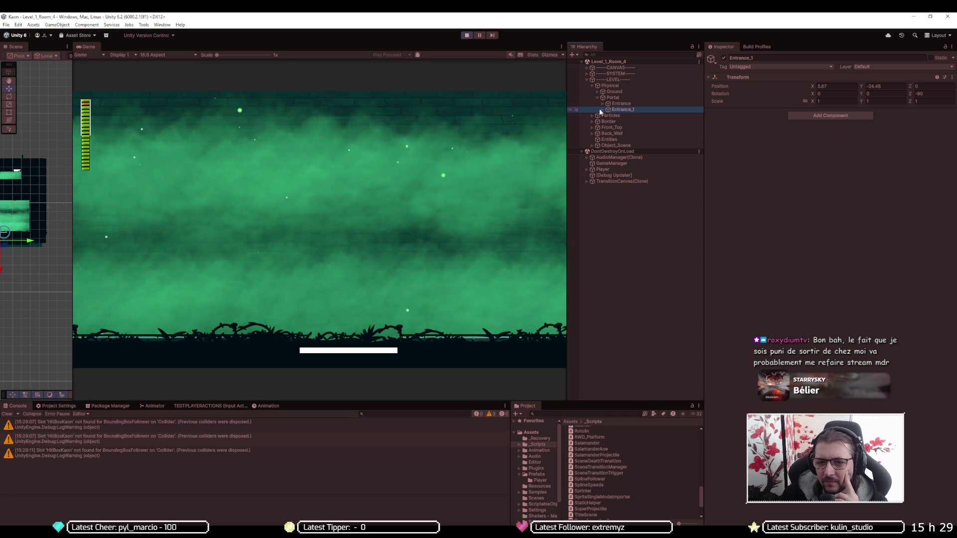
click(602, 109)
click(620, 117)
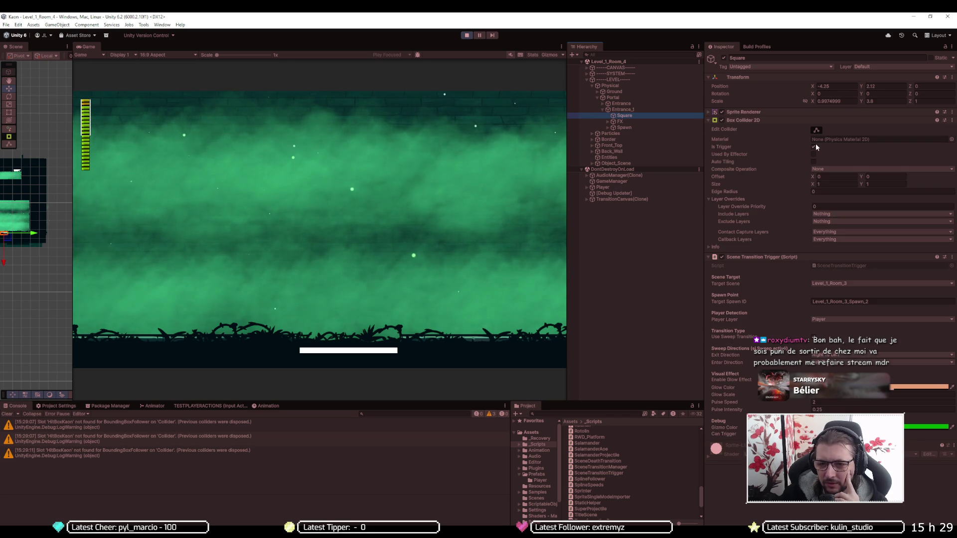
Step: Stop play, confirm the Entrance Square targets Level_1_Room_4 at Level_1_Room_4_Spawn_1, and replay
click(468, 36)
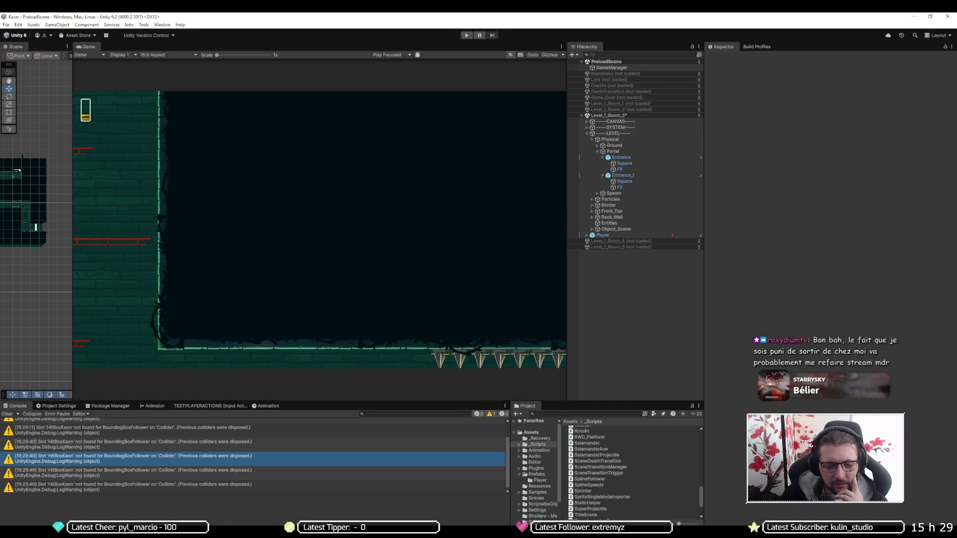
click(632, 163)
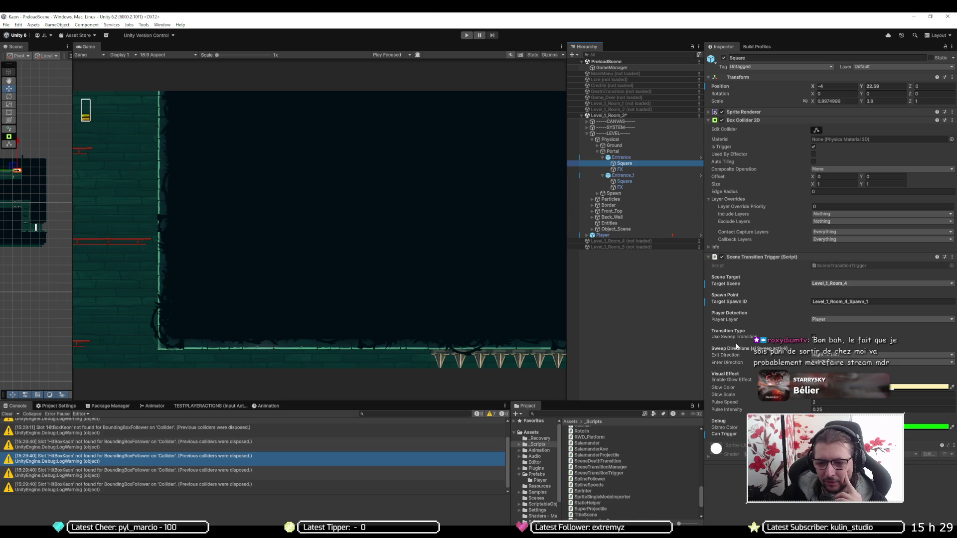
right_click(726, 434)
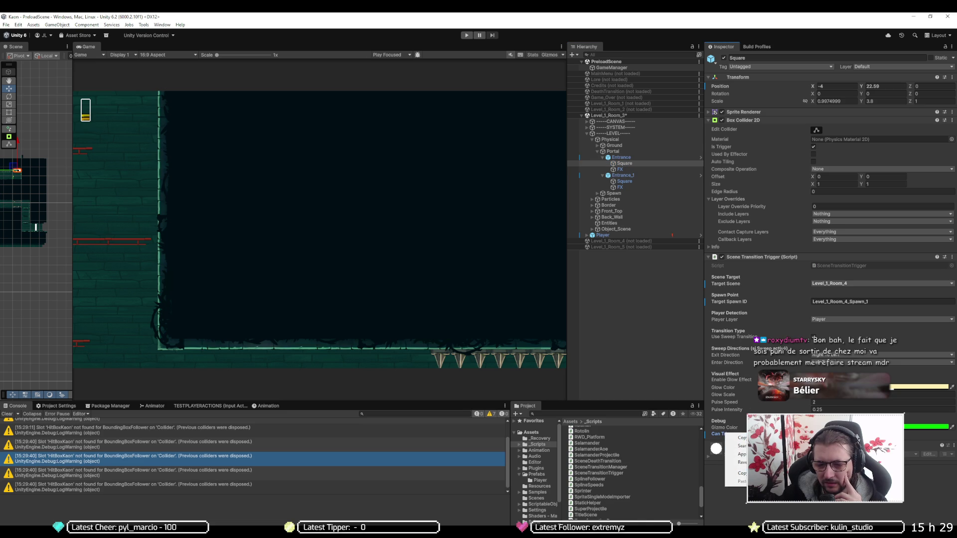
click(742, 455)
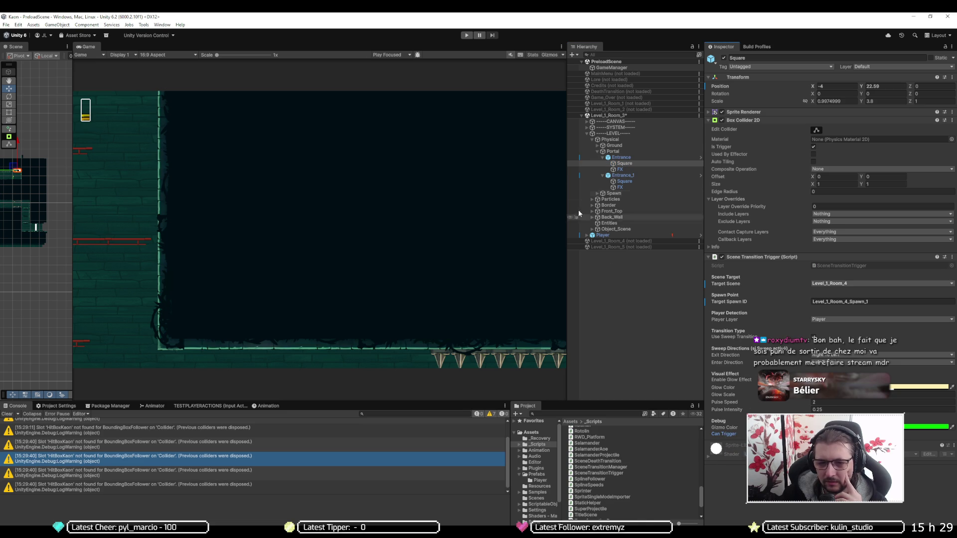
click(466, 36)
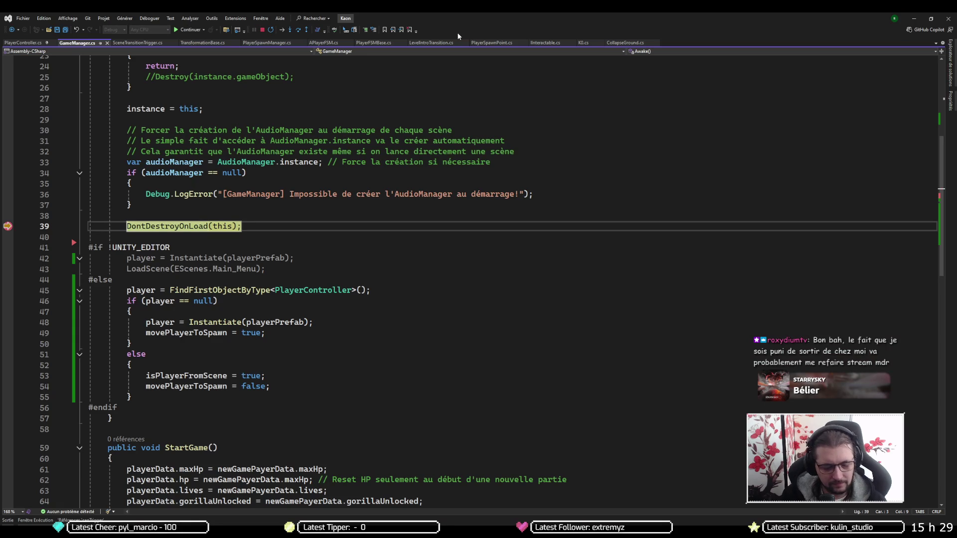
Step: Continue past GameManager's line-39 DontDestroyOnLoad breakpoint so the game runs in Level_1_Room_3
key(F5)
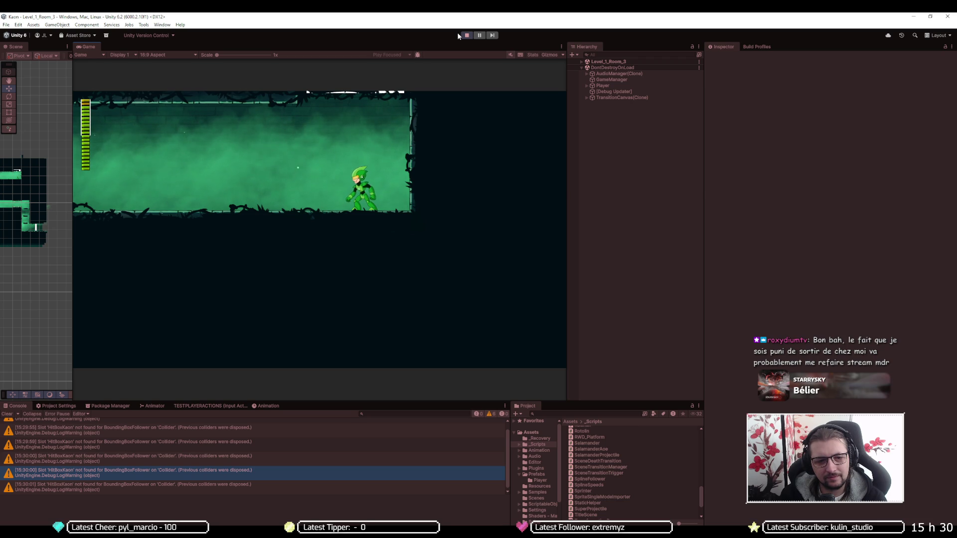
Step: Jump the player toward the green room's top opening to test the upper exit
key(space)
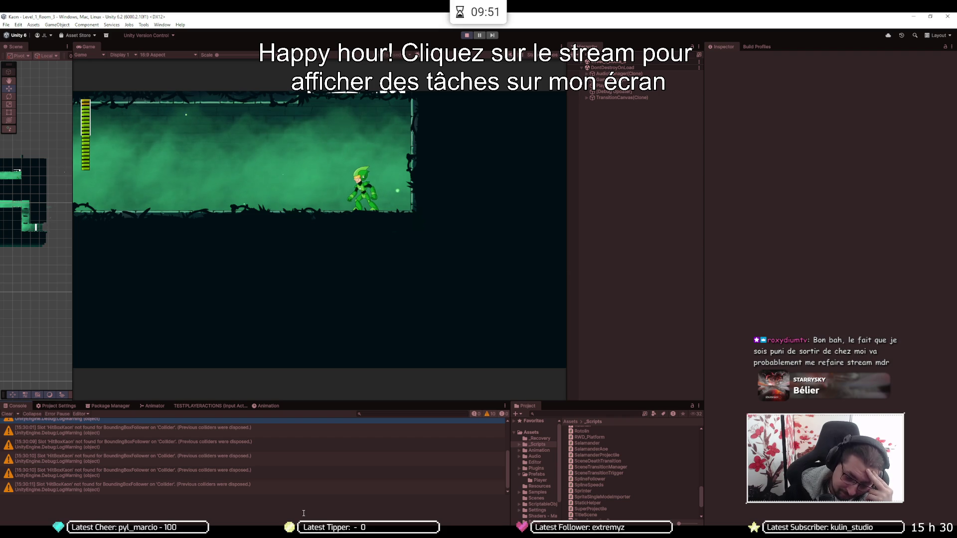
Step: Find all references to canTrigger and open the 'canTrigger = false' result
key(alt+Tab)
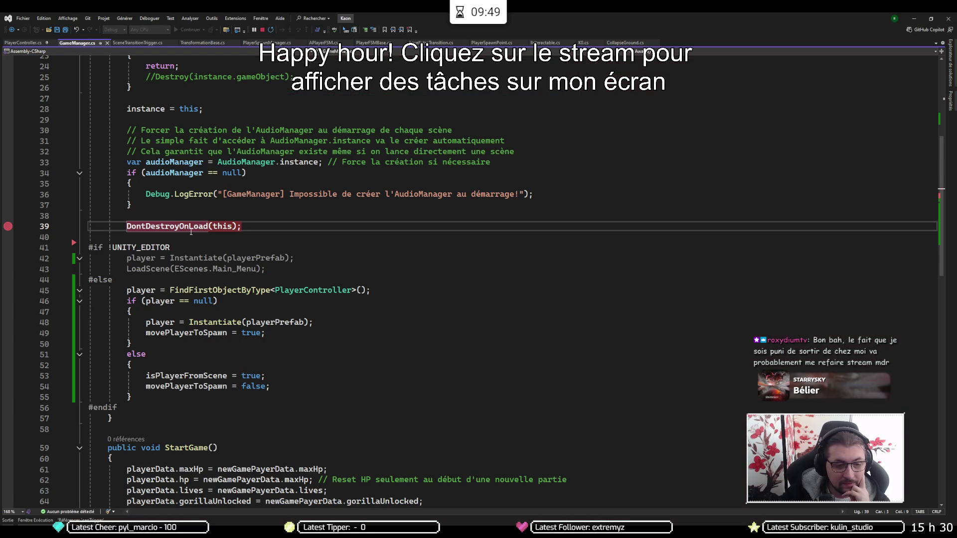
click(80, 520)
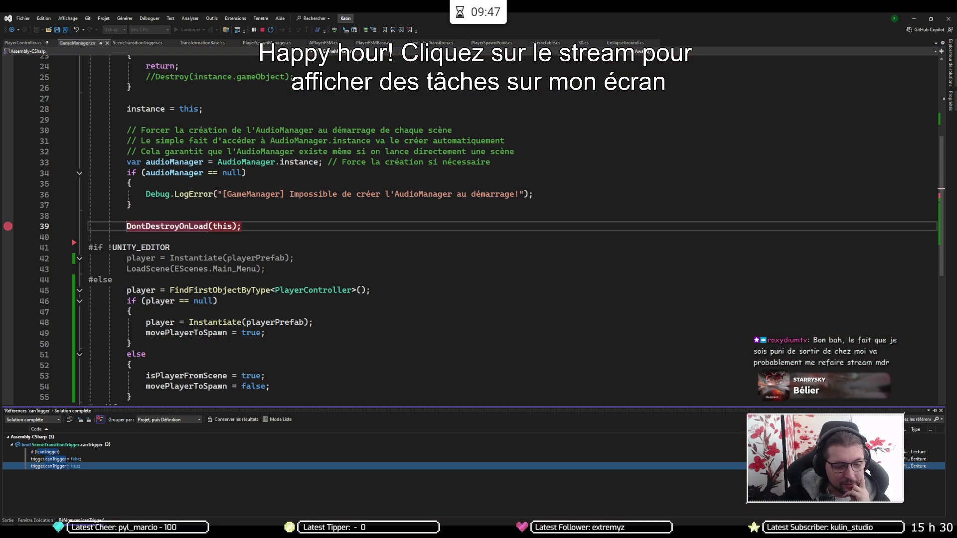
click(69, 459)
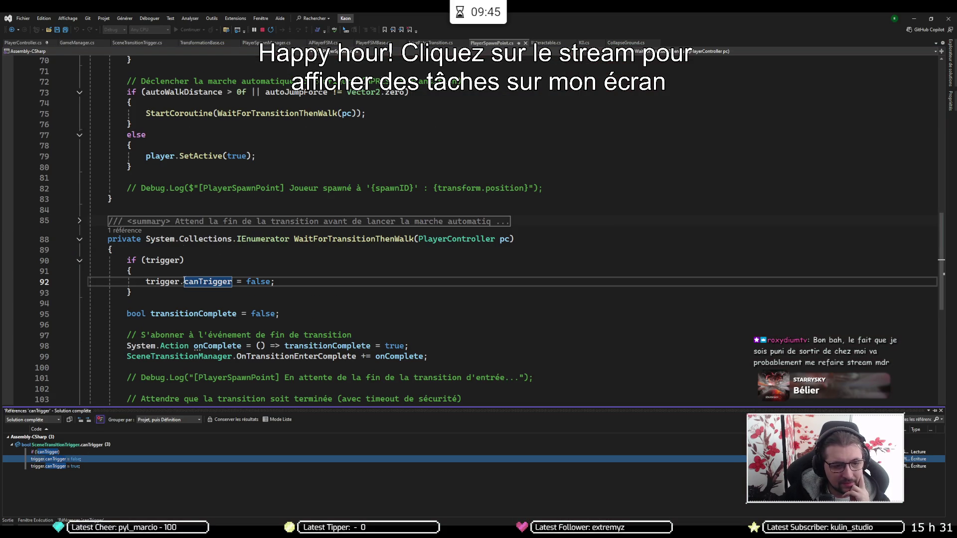
Step: Move the breakpoint from line 92 to line 90's if (trigger) check, then return to GameManager.cs
click(8, 283)
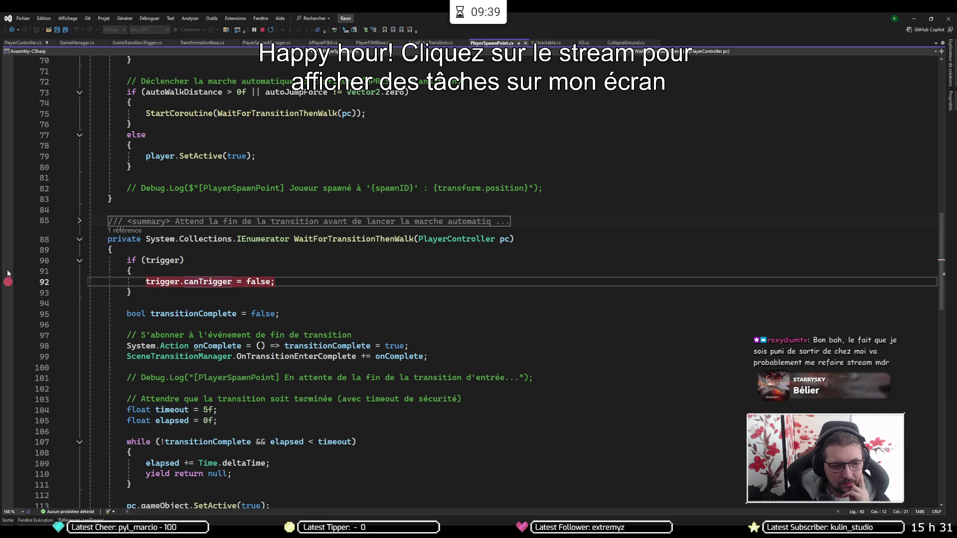
click(8, 282)
click(8, 260)
scroll(242, 271, up, 9)
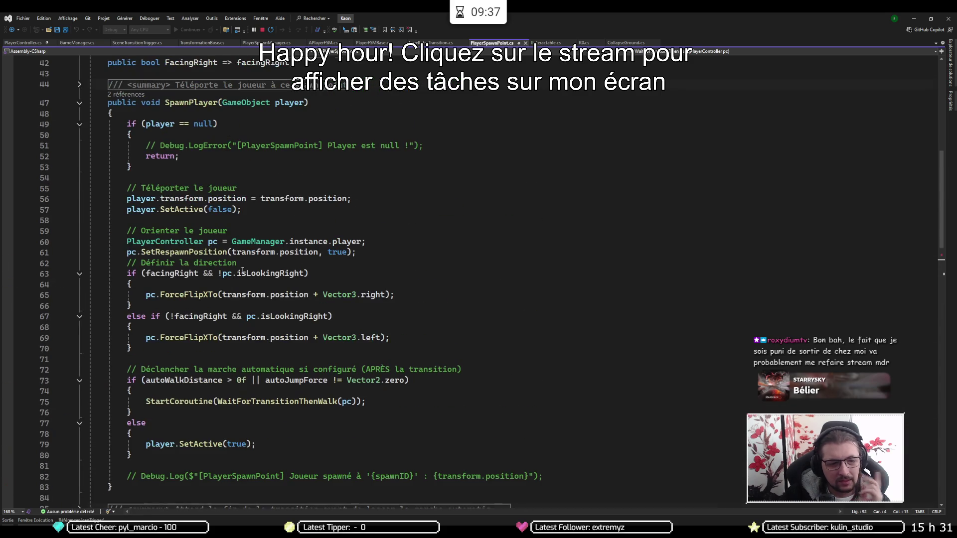
scroll(243, 271, up, 10)
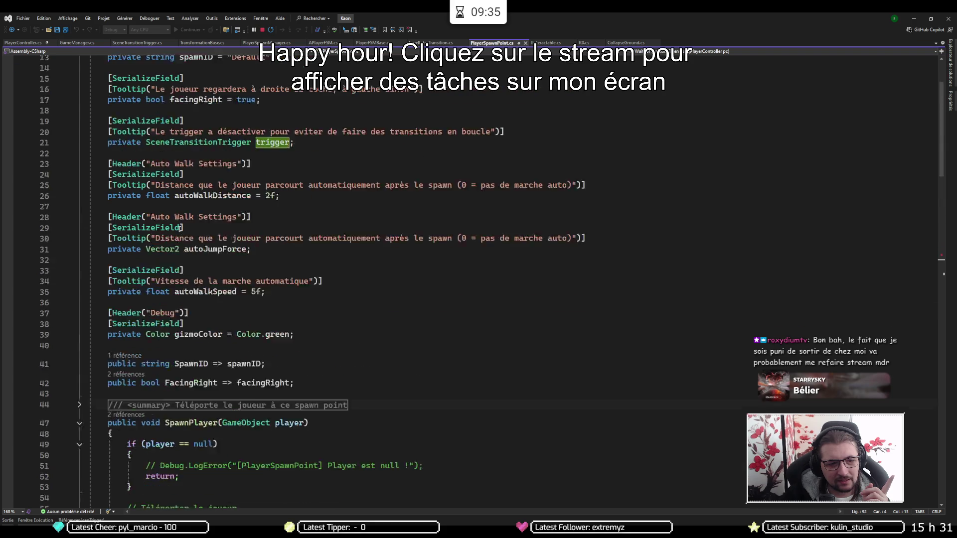
scroll(179, 228, up, 2)
scroll(177, 225, down, 20)
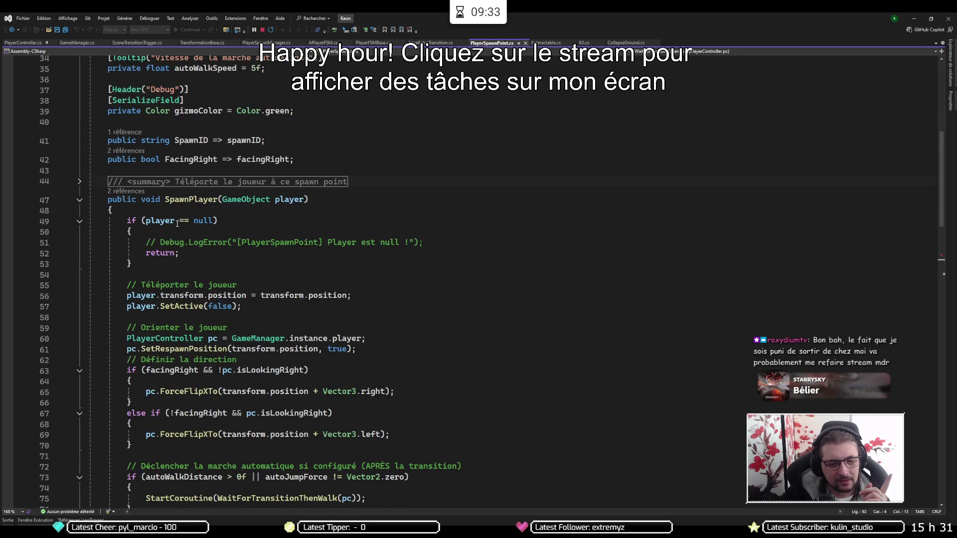
scroll(177, 225, down, 11)
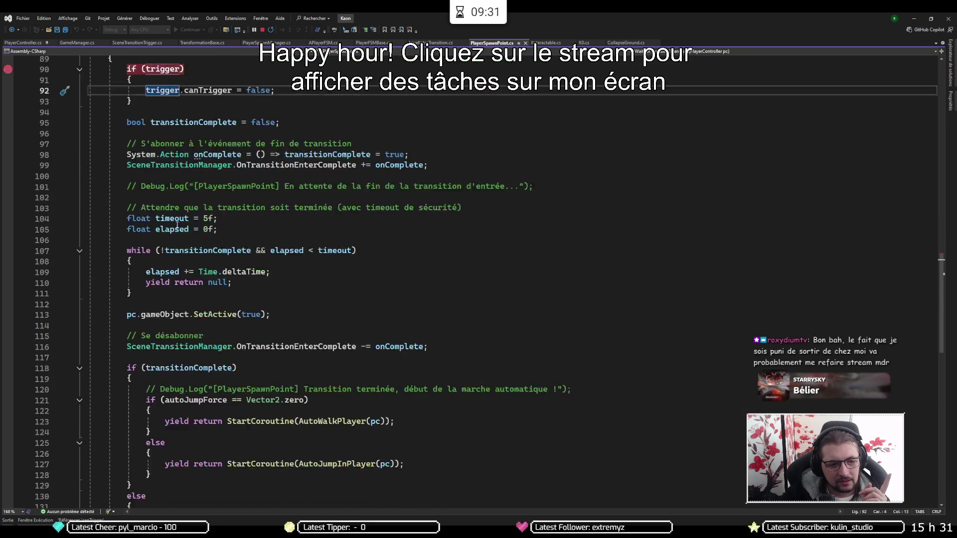
scroll(177, 225, down, 7)
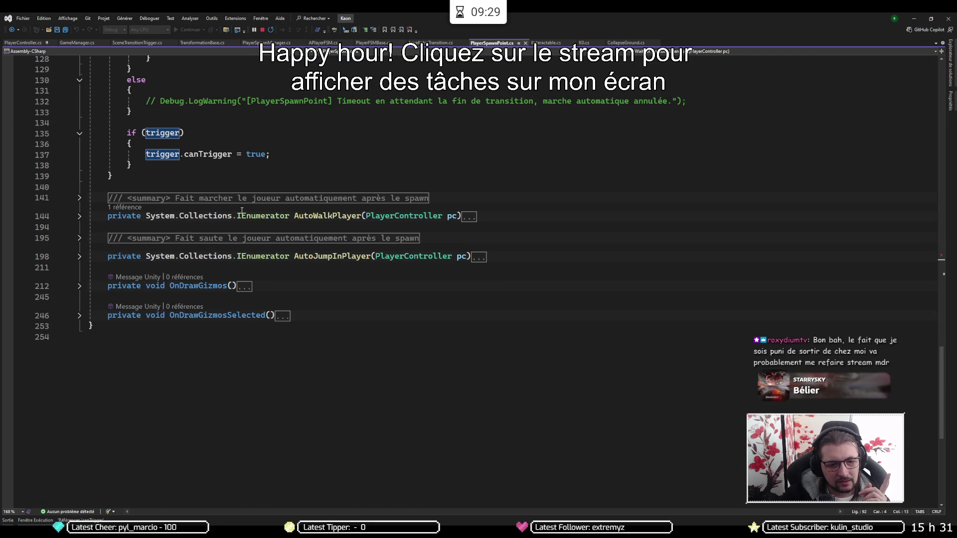
scroll(242, 212, up, 10)
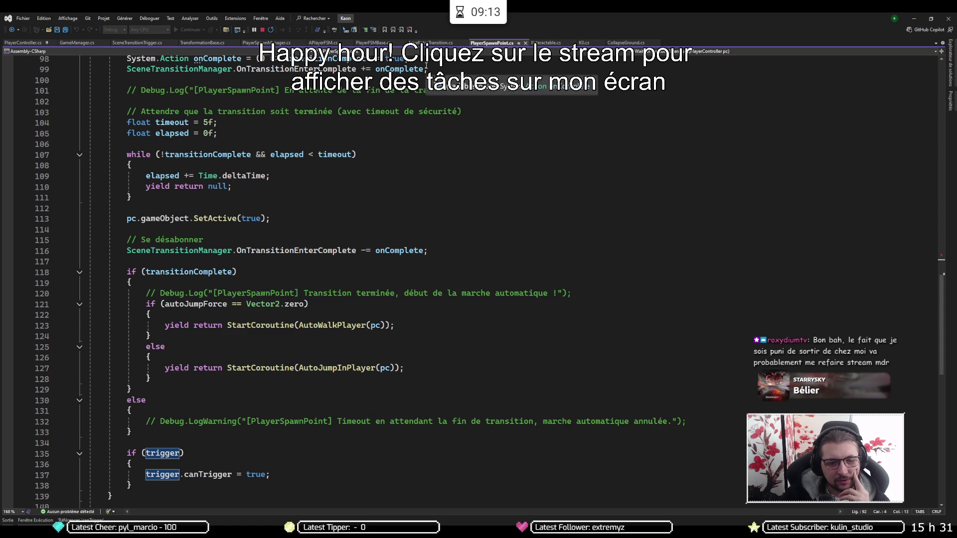
key(ctrl+minus)
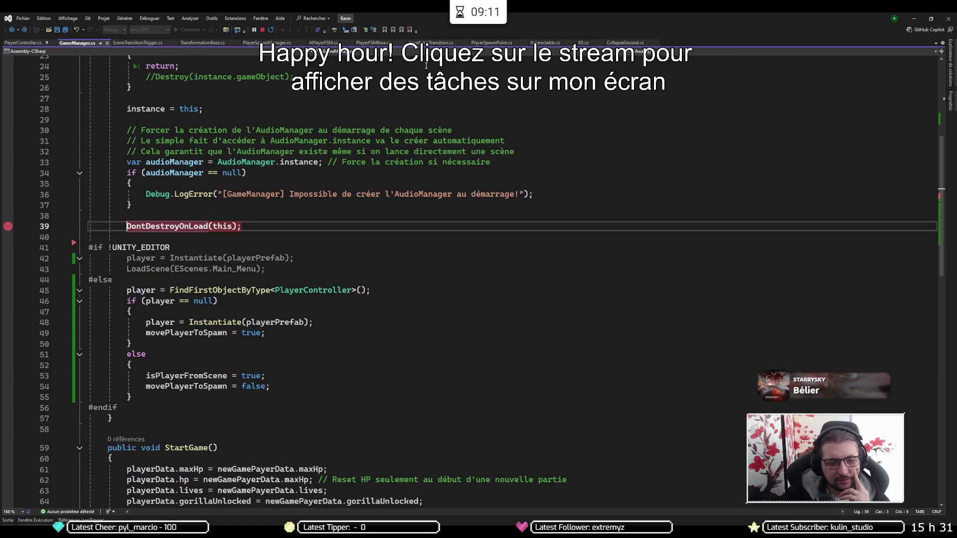
Step: Debug past the line-187 breakpoint with F5/F10, finding 'trigger' is null at line 90
key(ctrl+minus)
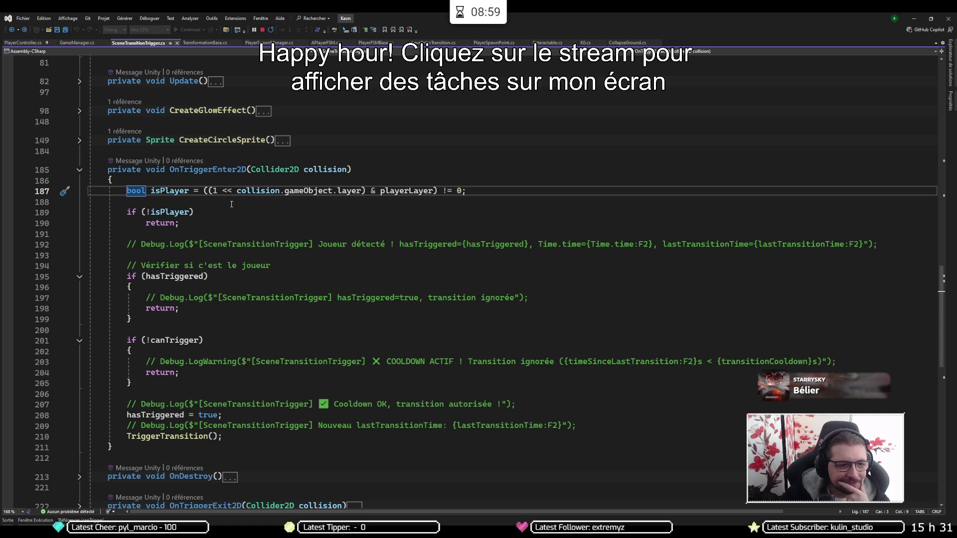
scroll(241, 214, down, 3)
scroll(234, 198, up, 1)
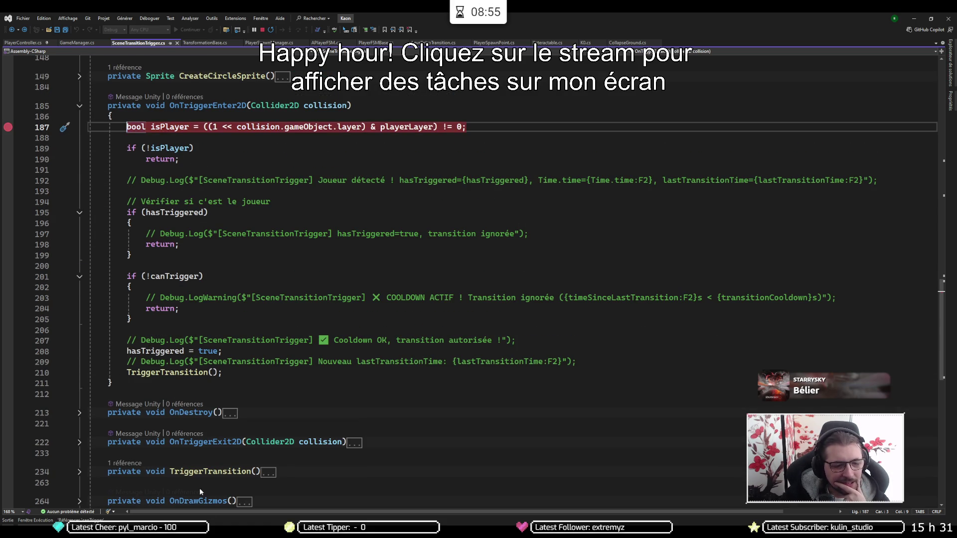
key(alt+Tab)
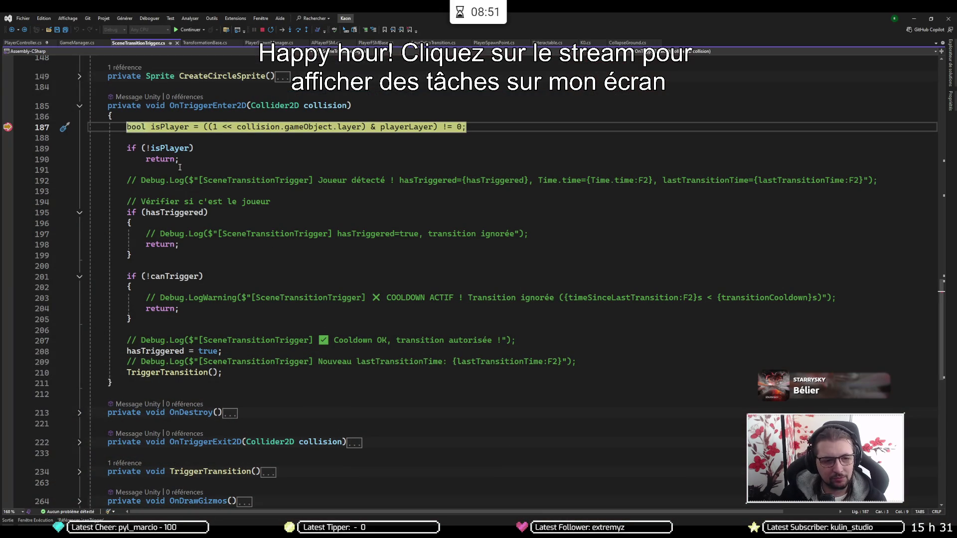
key(F5)
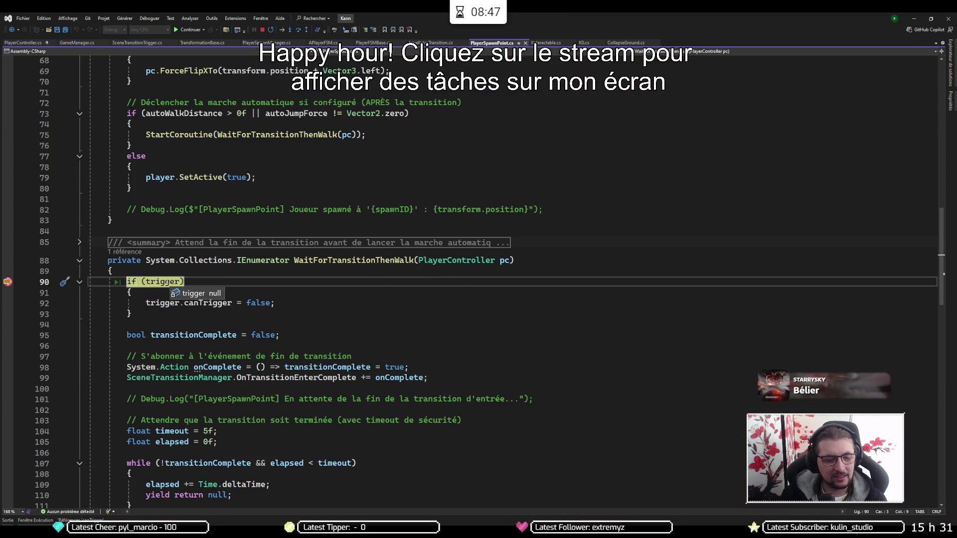
key(F10)
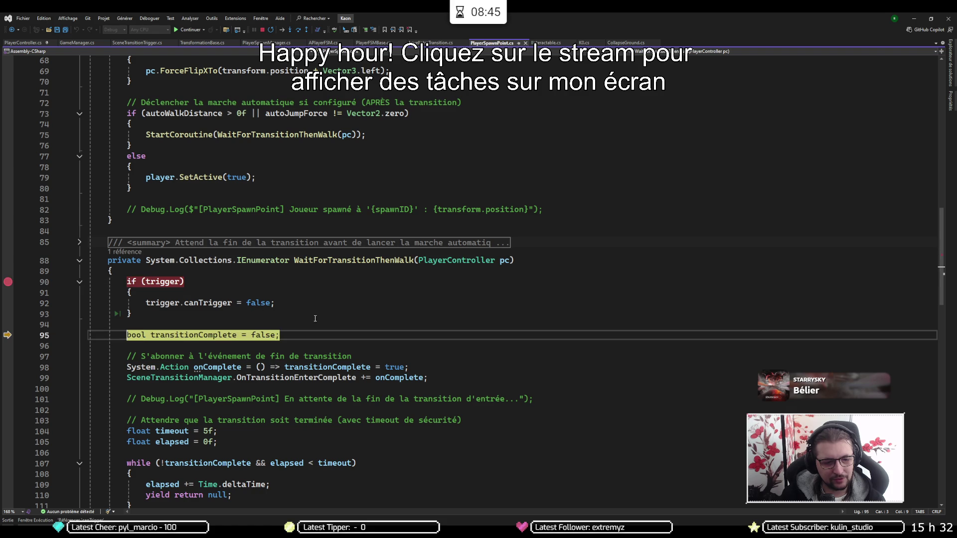
mouse_move(164, 283)
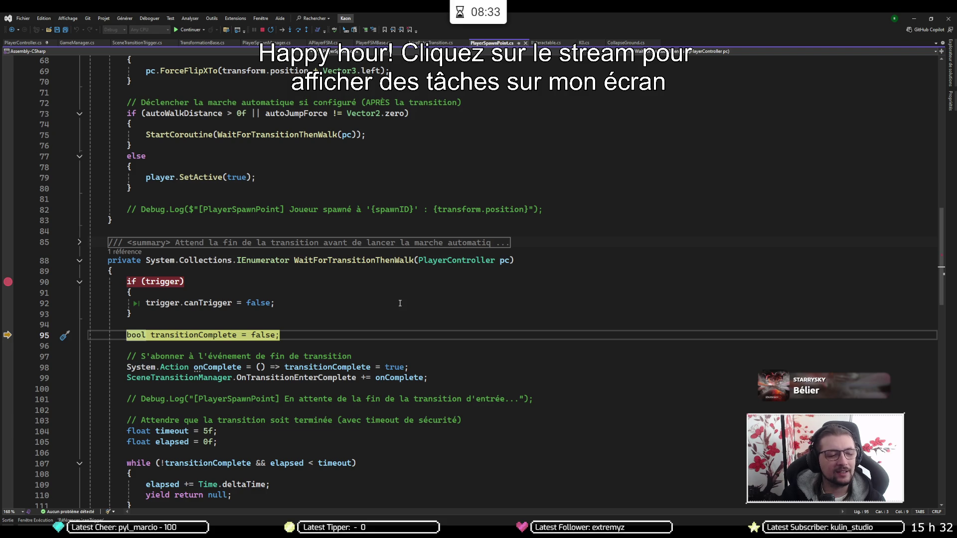
key(F5)
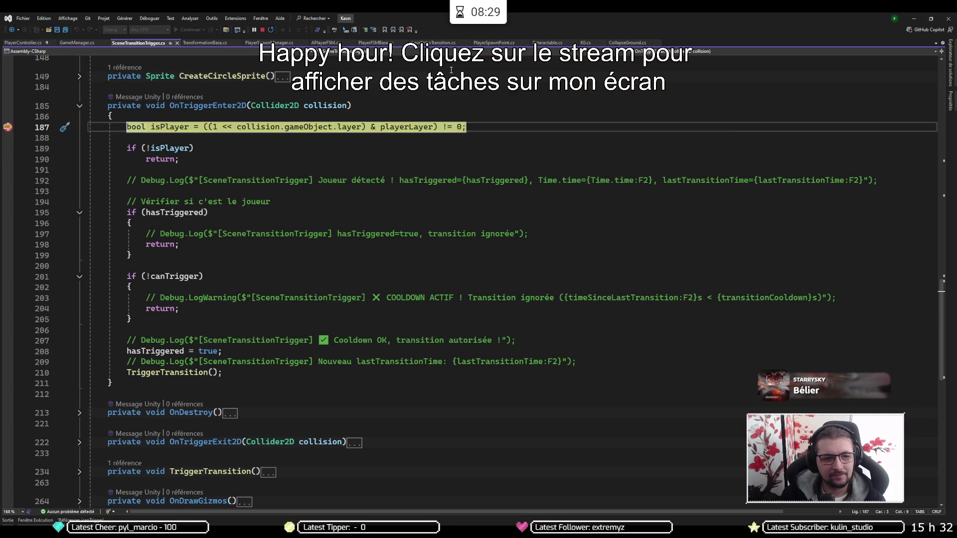
key(F5)
Step: Stop play mode and load the Level_1_Room_4 scene into the Hierarchy
click(466, 35)
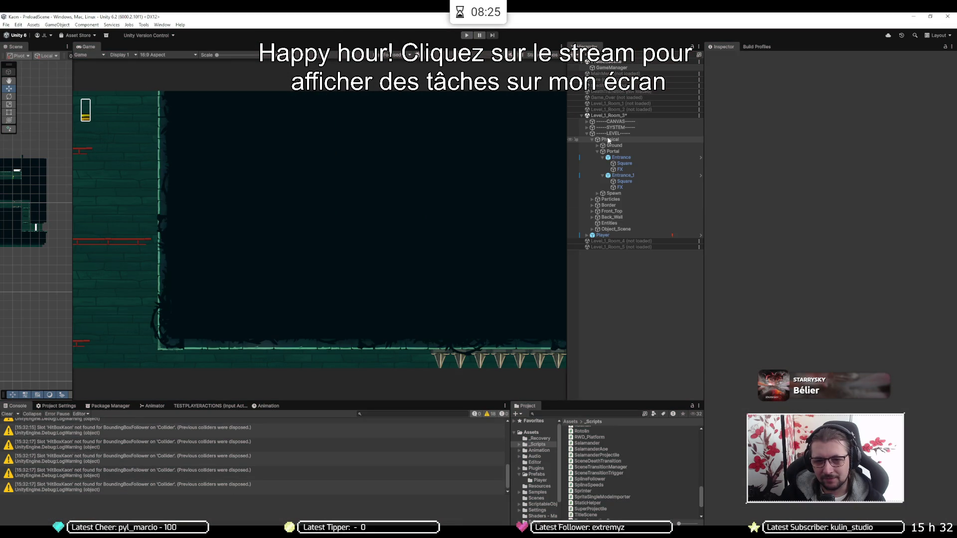
right_click(610, 241)
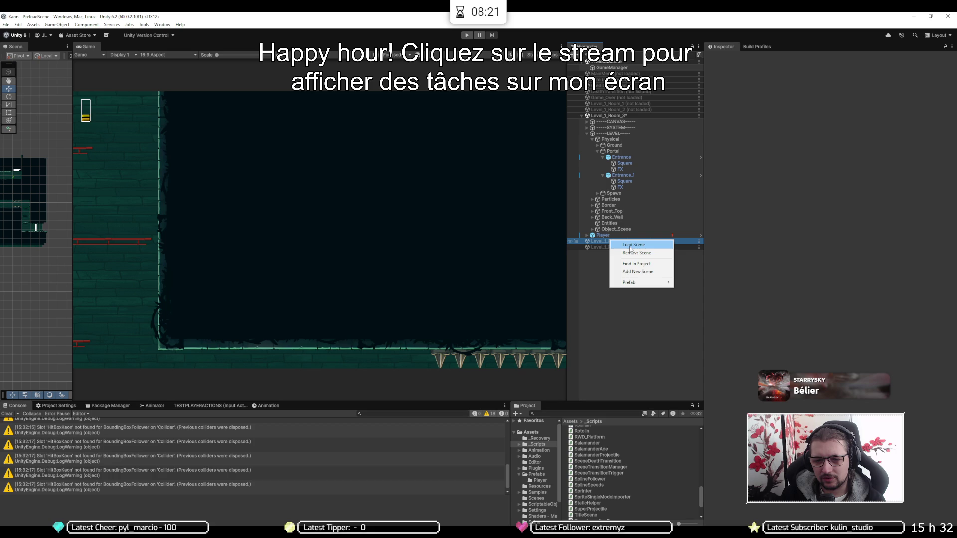
click(630, 246)
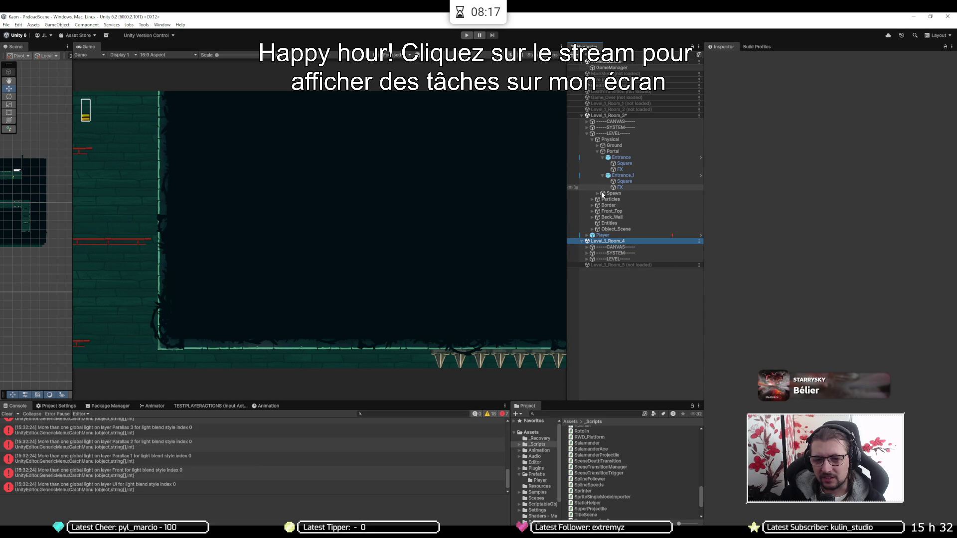
Step: Drag the Entrance portal's Square into Level_1_Room_3_Spawn_2's Player Spawn Point Trigger field
click(597, 193)
click(618, 200)
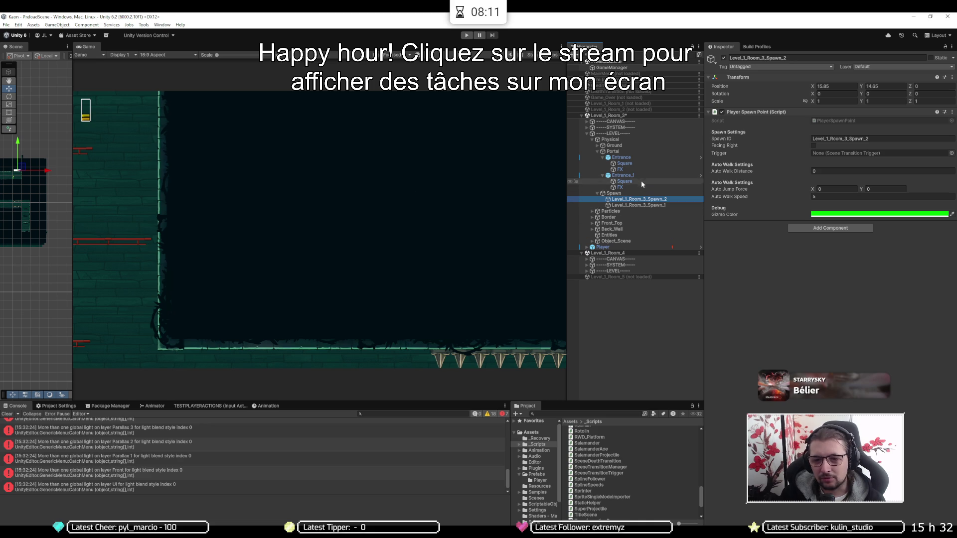
click(623, 176)
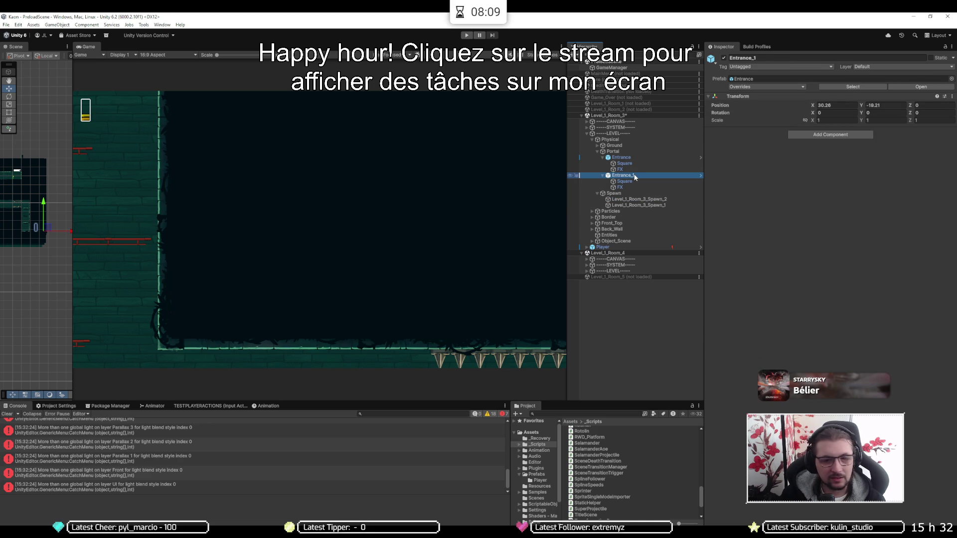
click(635, 157)
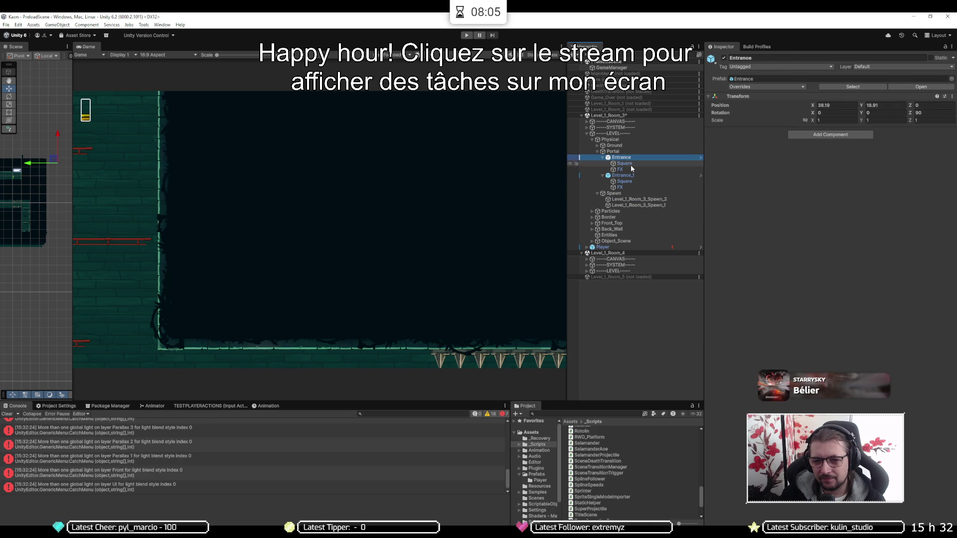
click(630, 165)
click(631, 199)
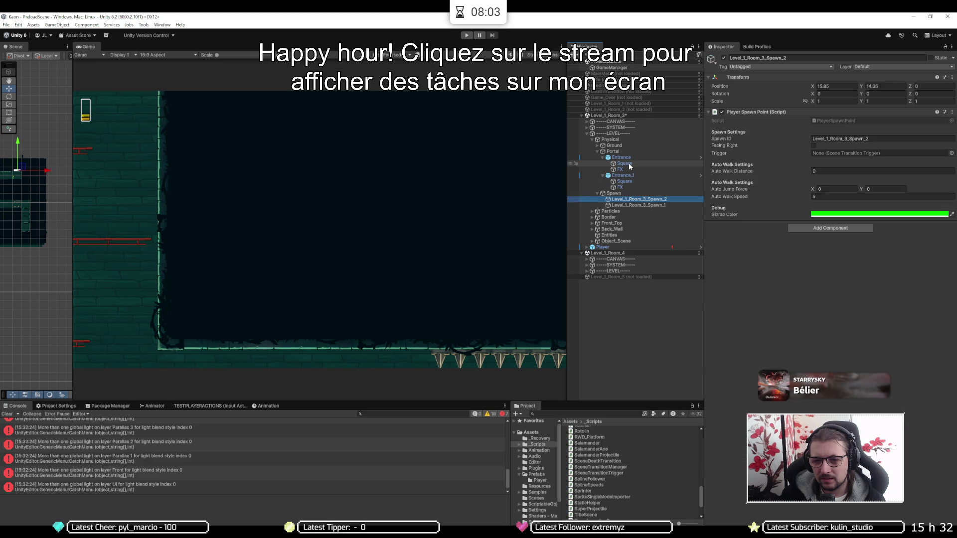
drag(629, 163, 858, 154)
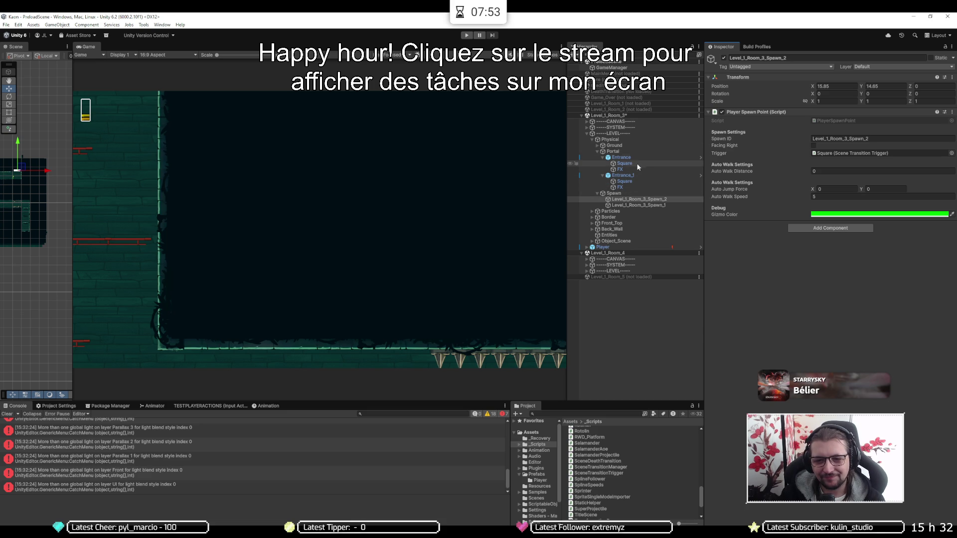
Step: Set Square as Level_1_Room_3_Spawn_1's Trigger and save the Level_1_Room_3 scene
click(638, 205)
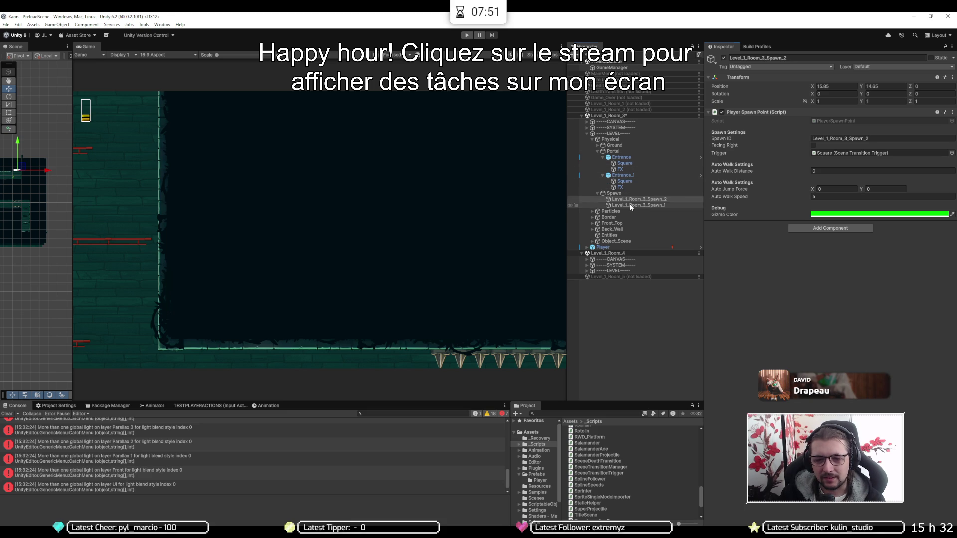
drag(630, 181, 858, 154)
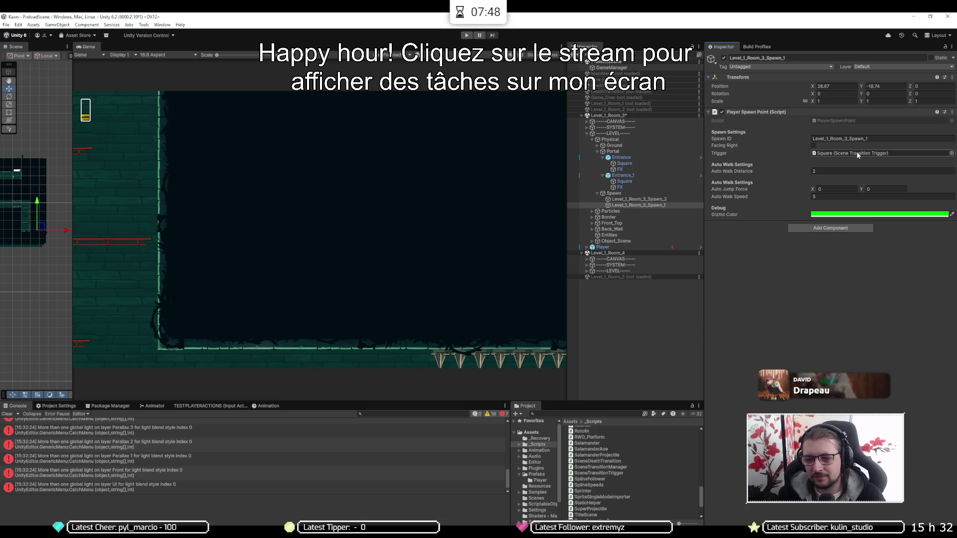
key(ctrl+s)
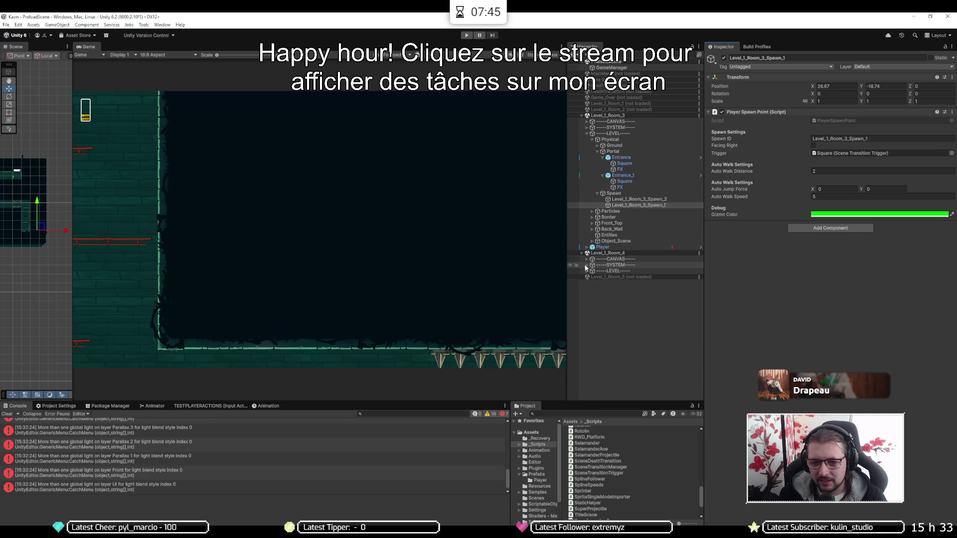
Step: Expand Room_4's LEVEL > Physical > Portal hierarchy and assign Entrance_1's Square to Level_1_Room_4_Spawn_1's Trigger
click(586, 271)
click(592, 277)
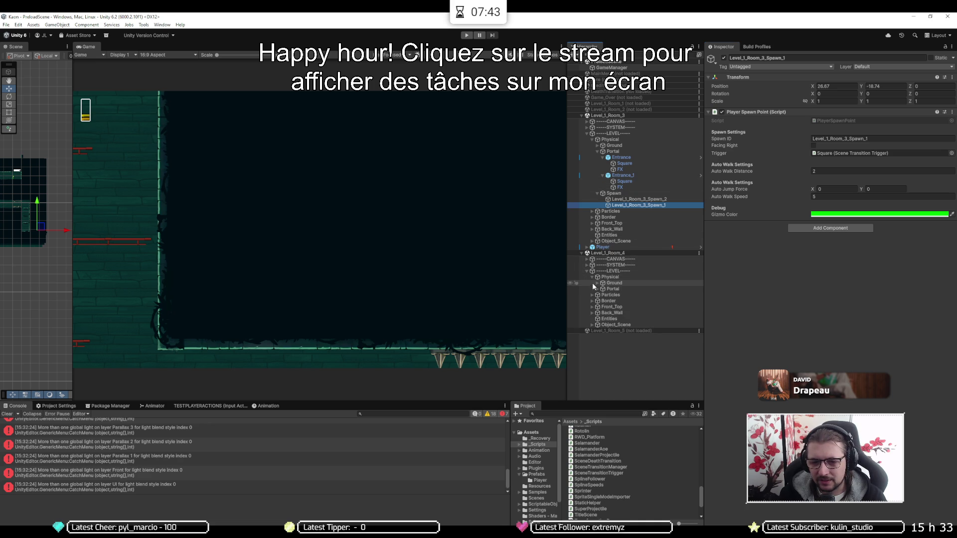
click(597, 290)
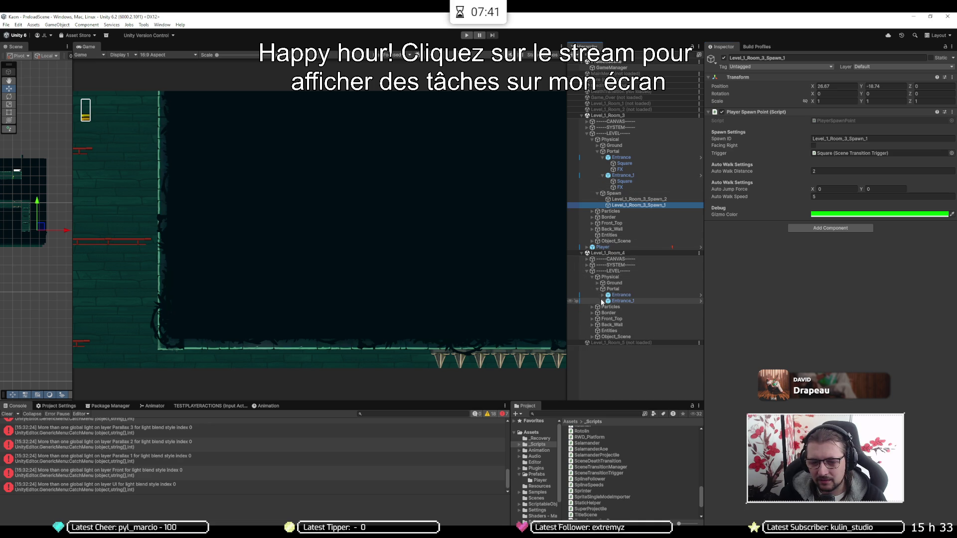
click(601, 295)
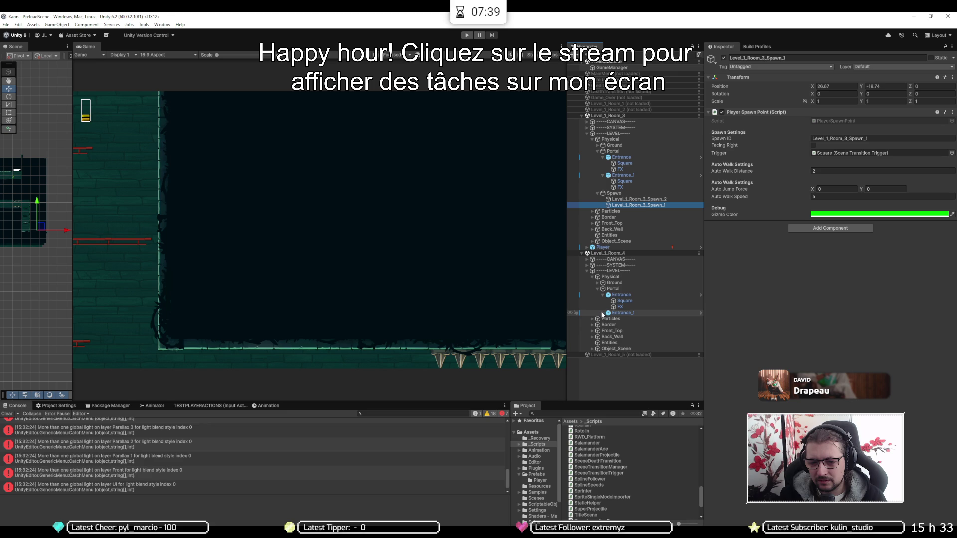
click(602, 313)
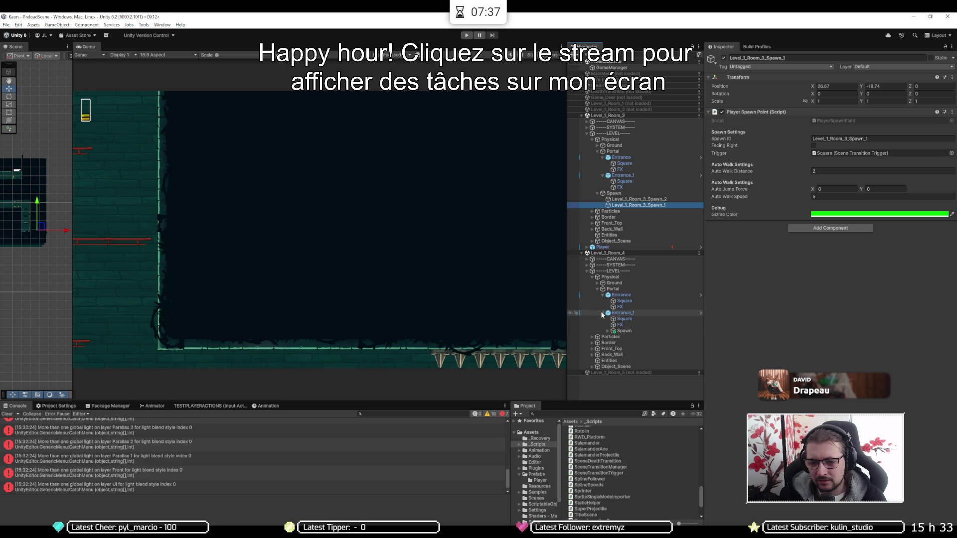
click(607, 330)
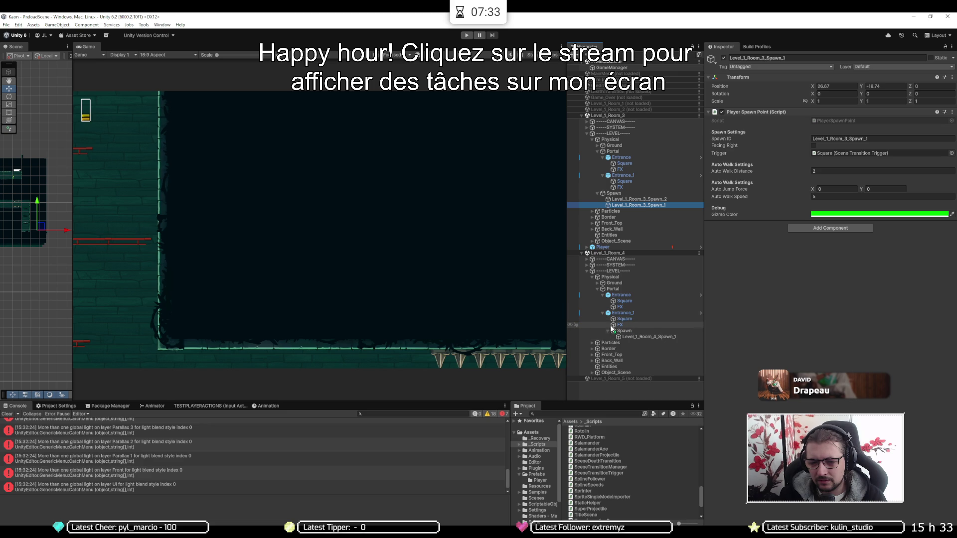
click(630, 296)
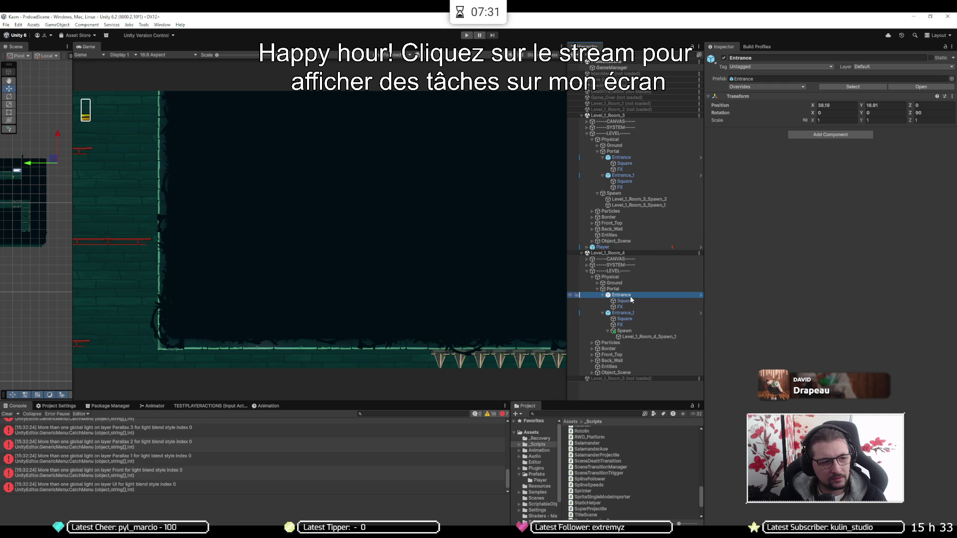
click(631, 314)
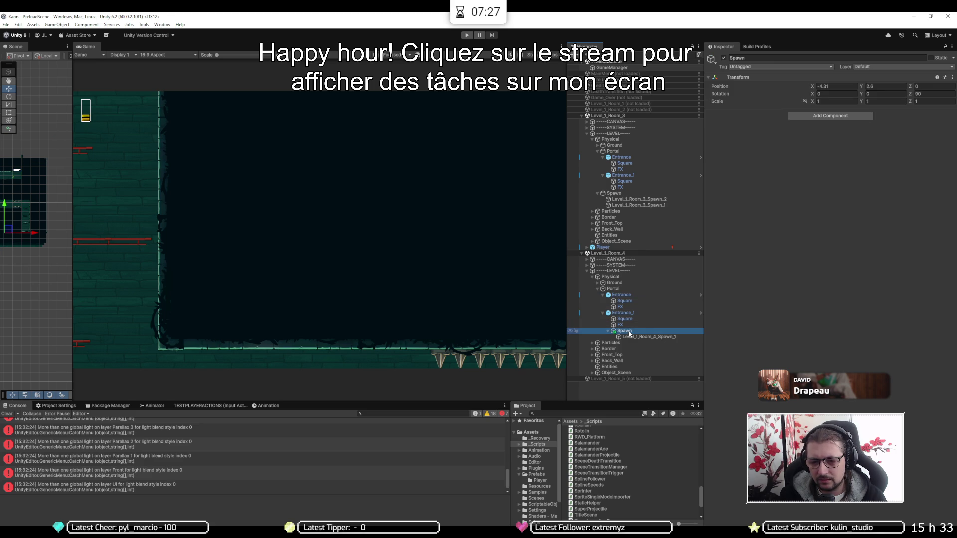
click(631, 337)
mouse_move(635, 322)
mouse_down()
mouse_move(658, 319)
mouse_move(843, 151)
mouse_up()
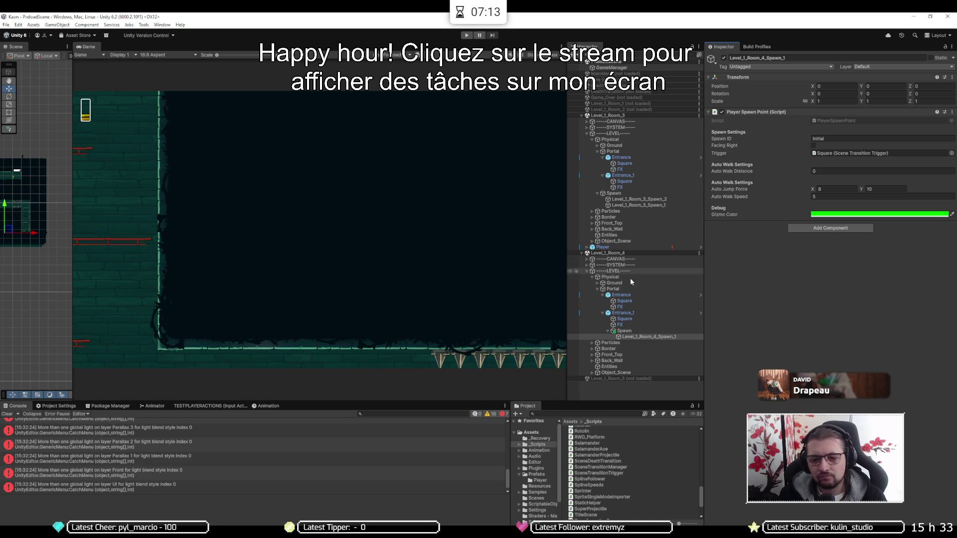
Step: Set the spawn point's Spawn ID to its own name, Level_1_Room_4_Spawn_1
click(647, 337)
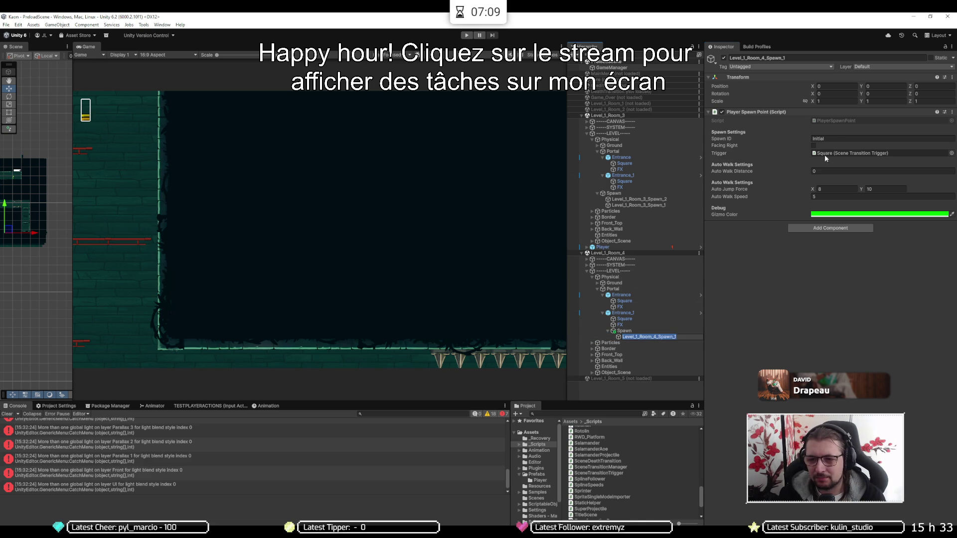
click(838, 140)
text(GameManager.instance.movePlayerToSpawn)
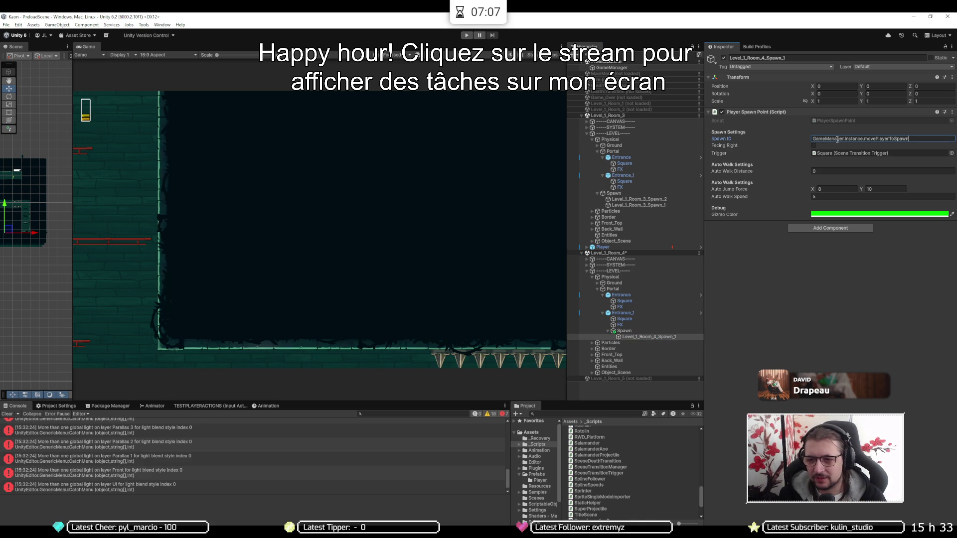
click(661, 337)
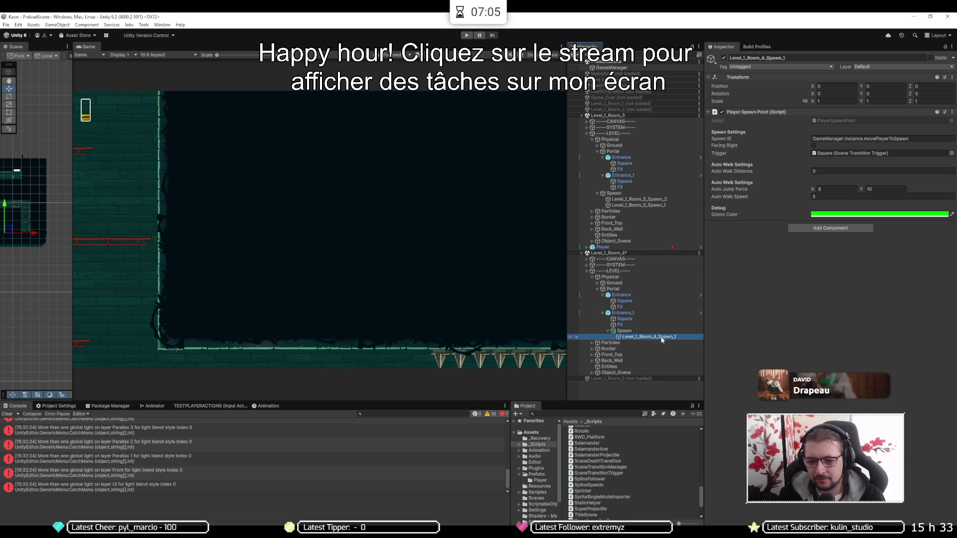
key(Escape)
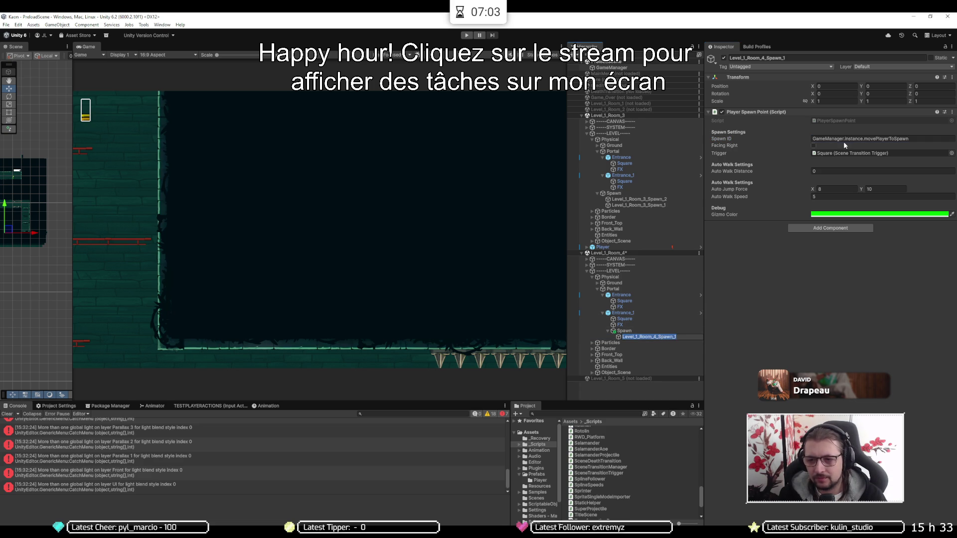
click(843, 142)
text(Level_1_Room_4_Spawn_1)
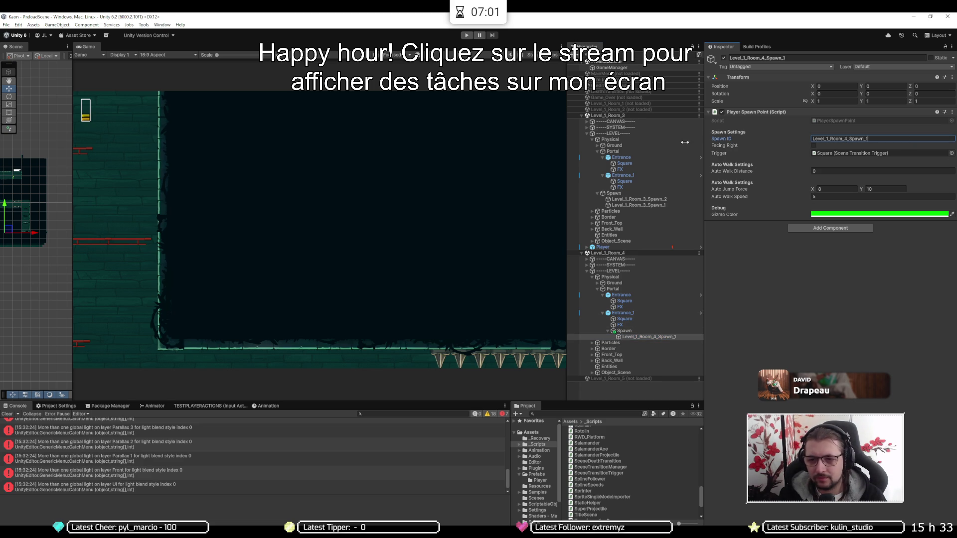
Step: Unload the Level_1_Room_4 scene and start play mode
right_click(623, 252)
click(646, 297)
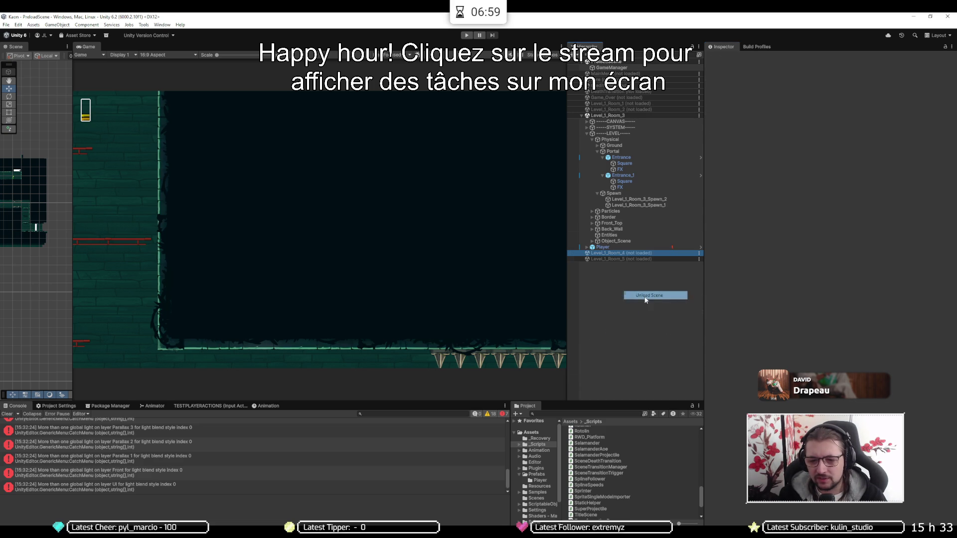
click(469, 36)
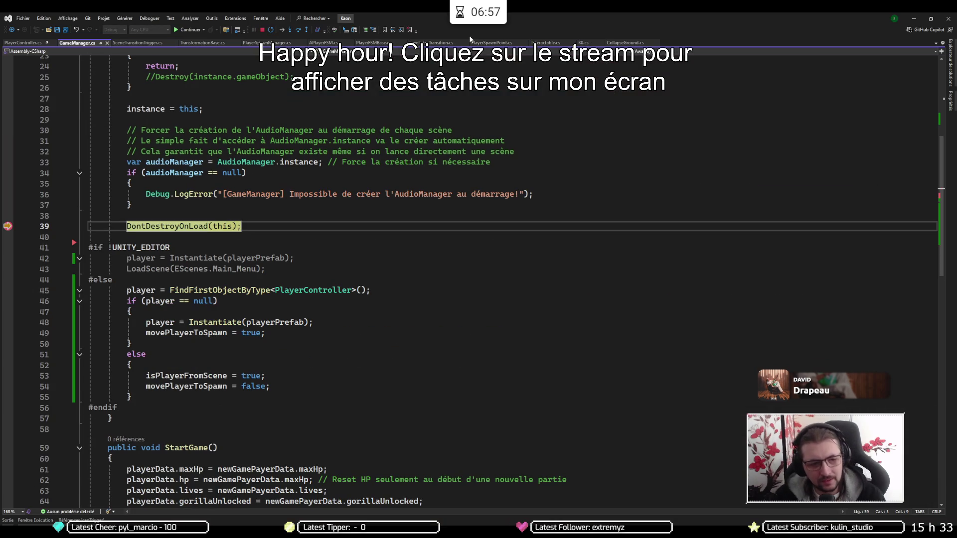
Step: Resume past the breakpoint and run the character right with a jump
key(F5)
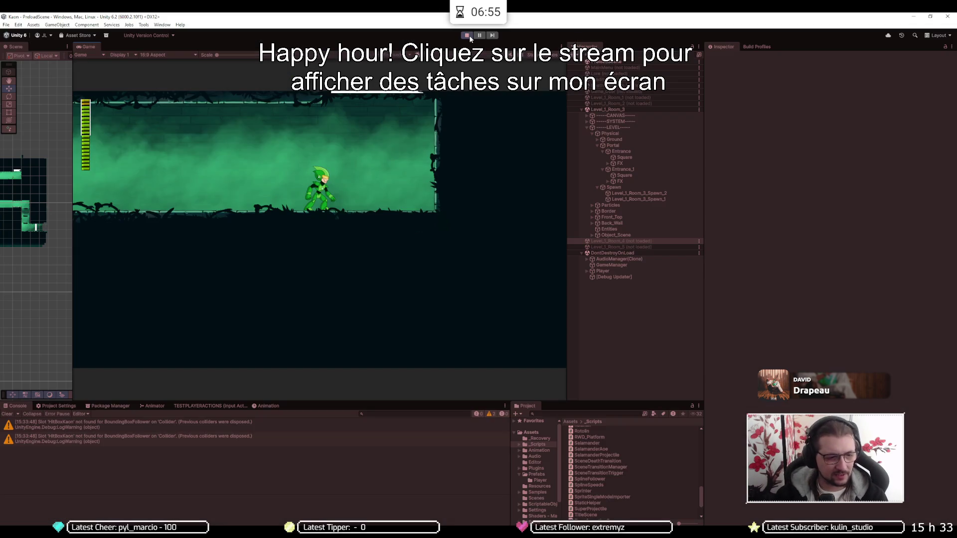
key(Right)
key(space)
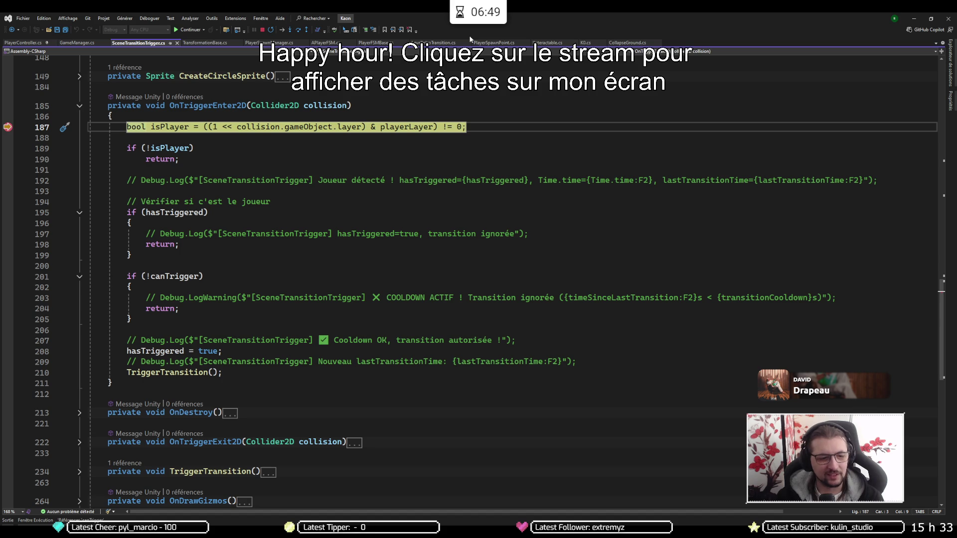
Step: Step with F10 through the trigger null check and the WaitForTransitionThenWalk coroutine
key(F5)
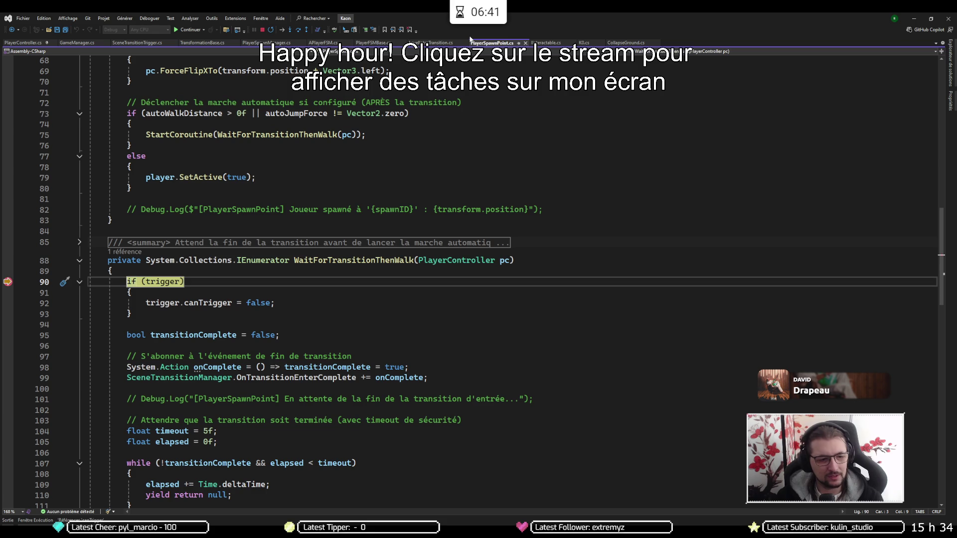
key(F10)
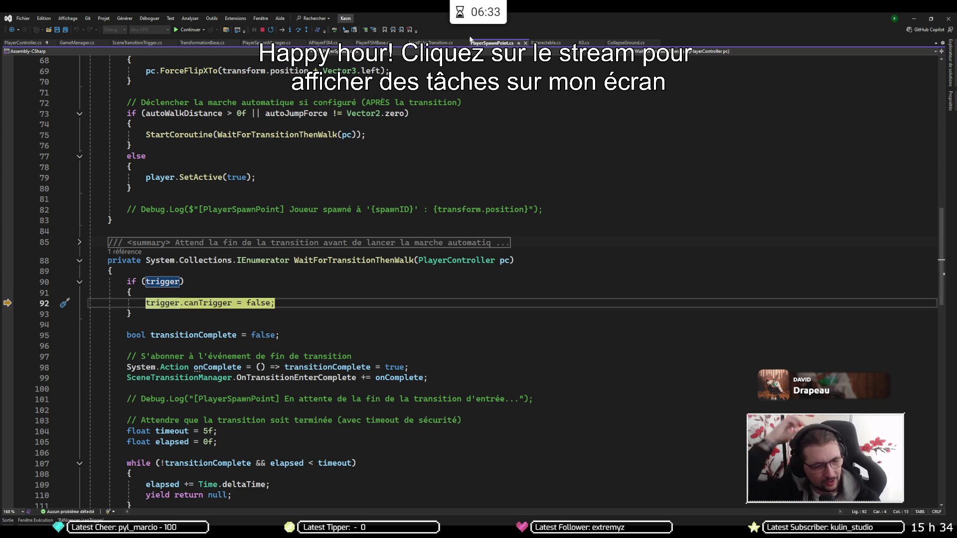
key(F10)
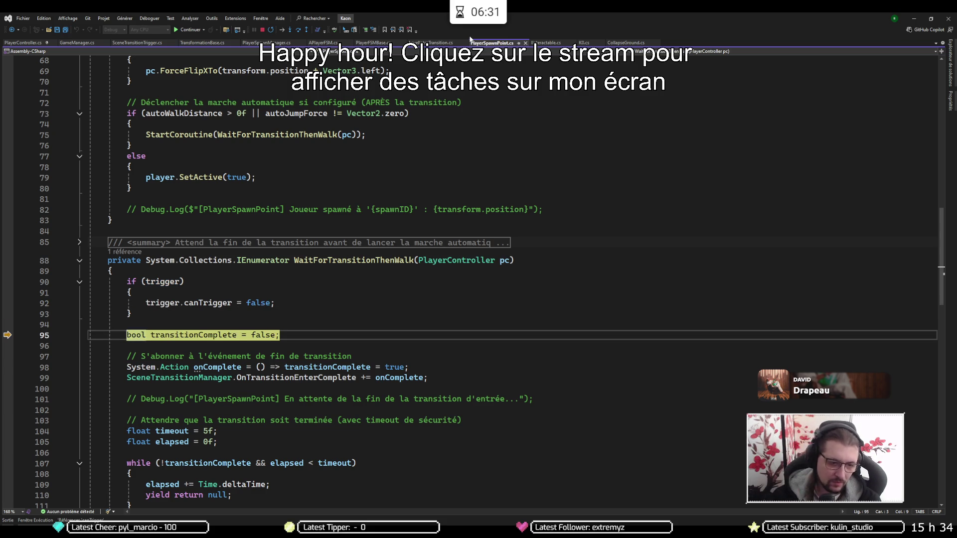
key(F10)
key(F10)
key(F10)
key(F10)
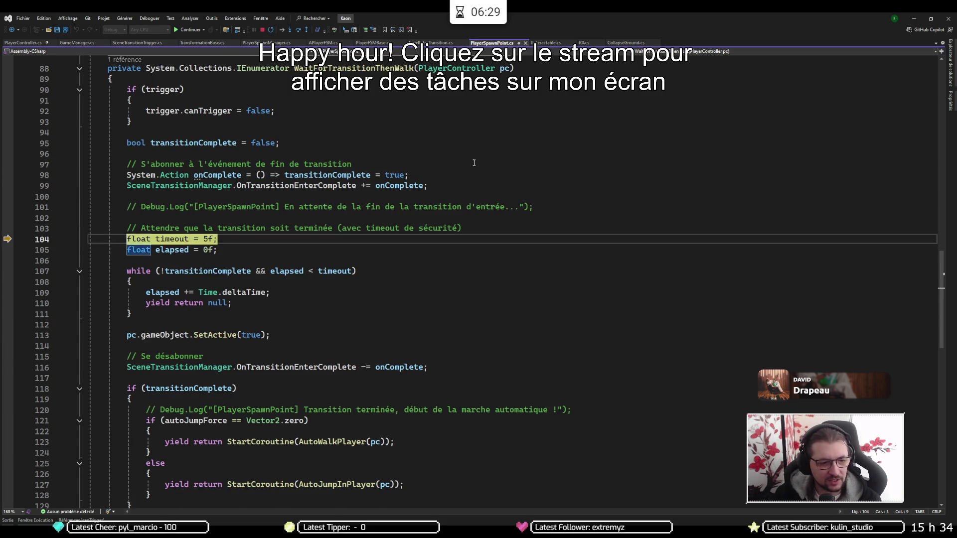
scroll(248, 259, down, 4)
scroll(249, 259, down, 2)
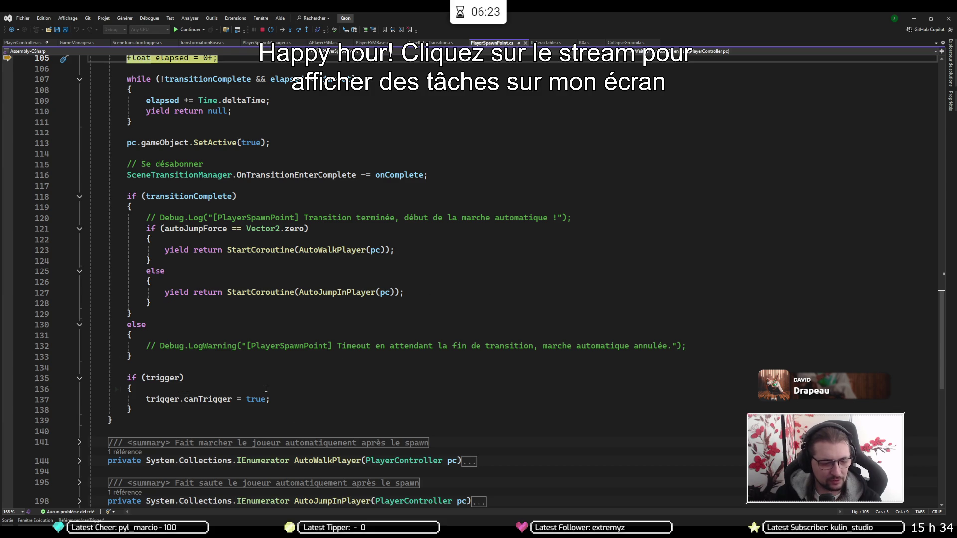
key(F10)
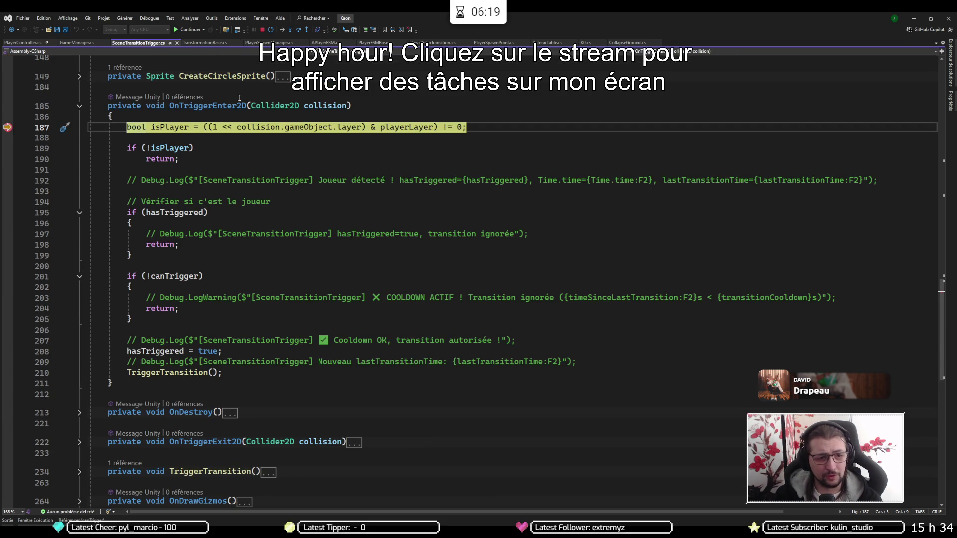
Step: Step through the trigger's player checks to the canTrigger early return, then resume with F5
key(F10)
key(F10)
key(F10)
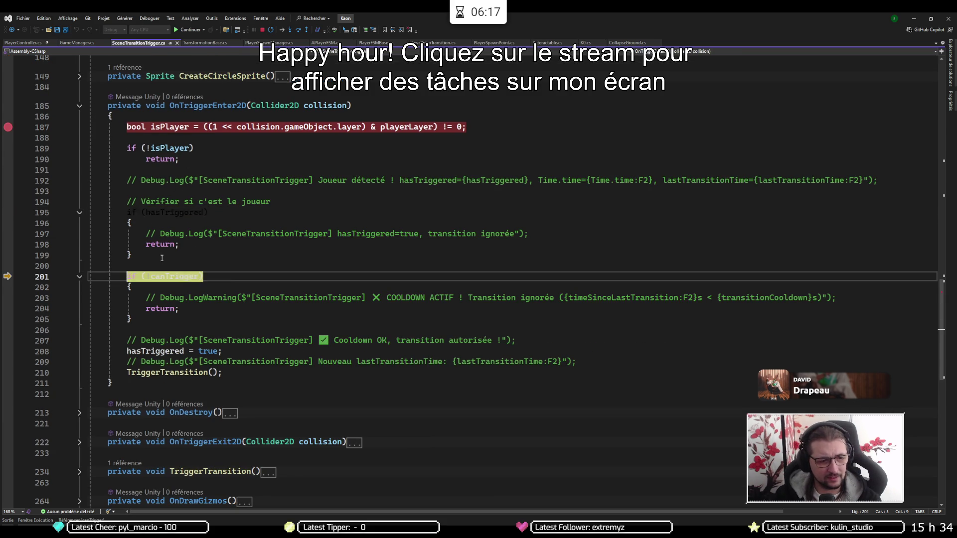
mouse_move(163, 277)
key(F10)
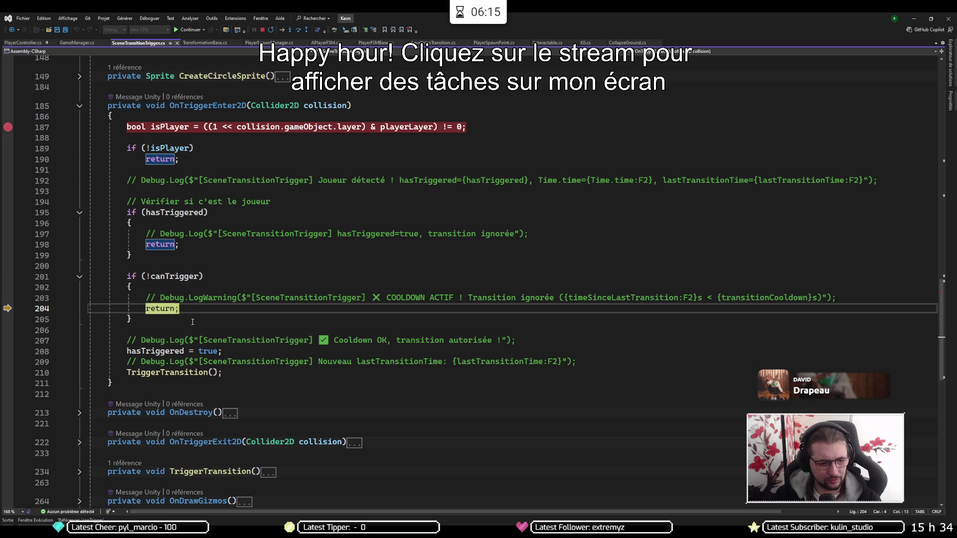
key(F10)
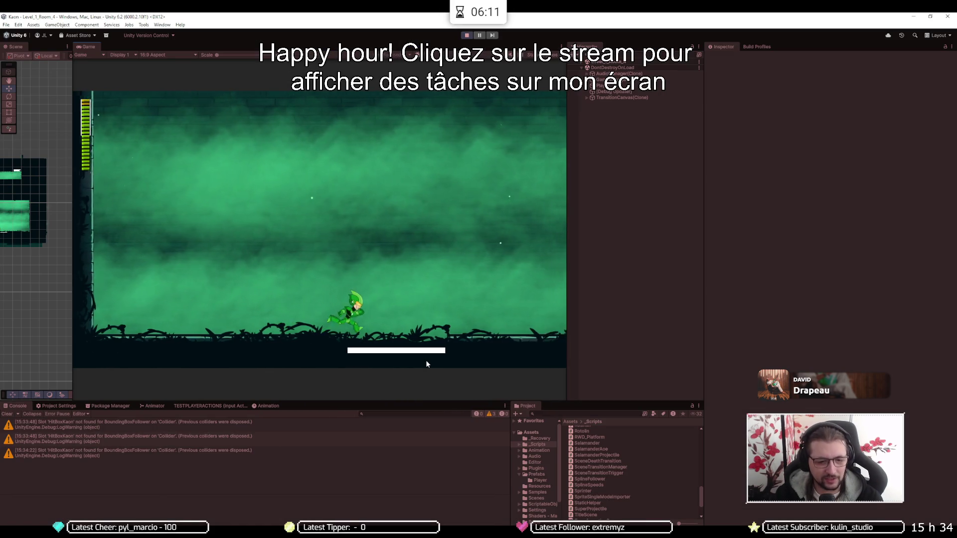
key(F5)
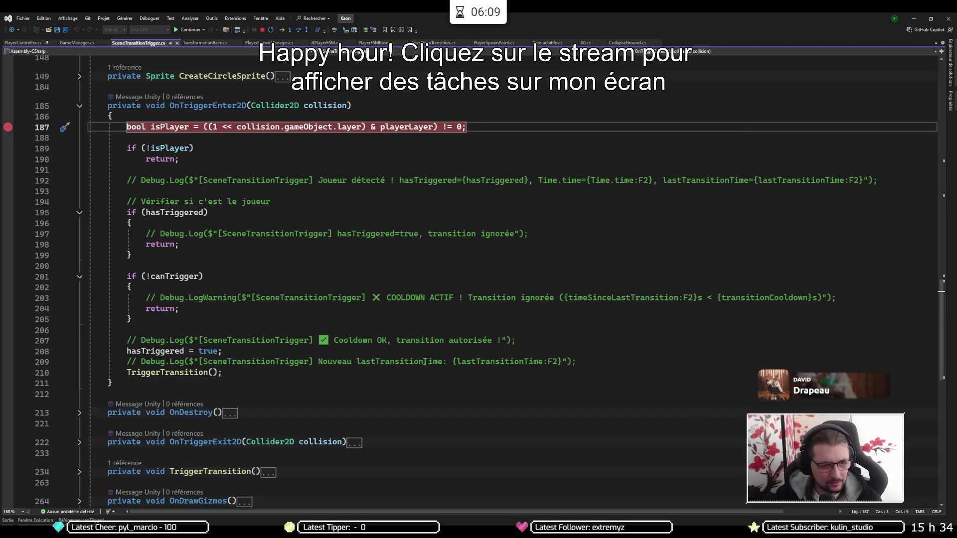
key(F5)
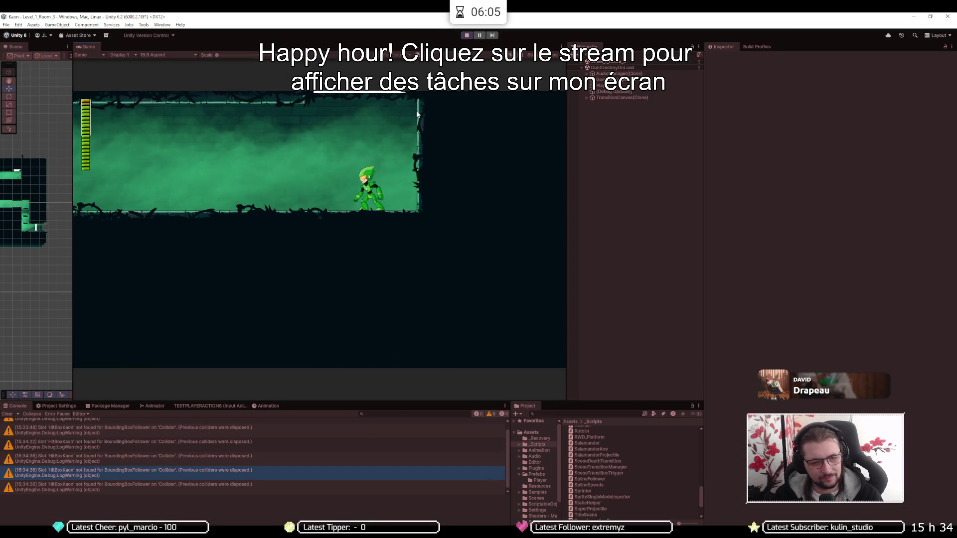
Step: Remove the line-187 breakpoint and clear GameManager.cs line 39, ending at the spawn point coroutine
key(alt+Tab)
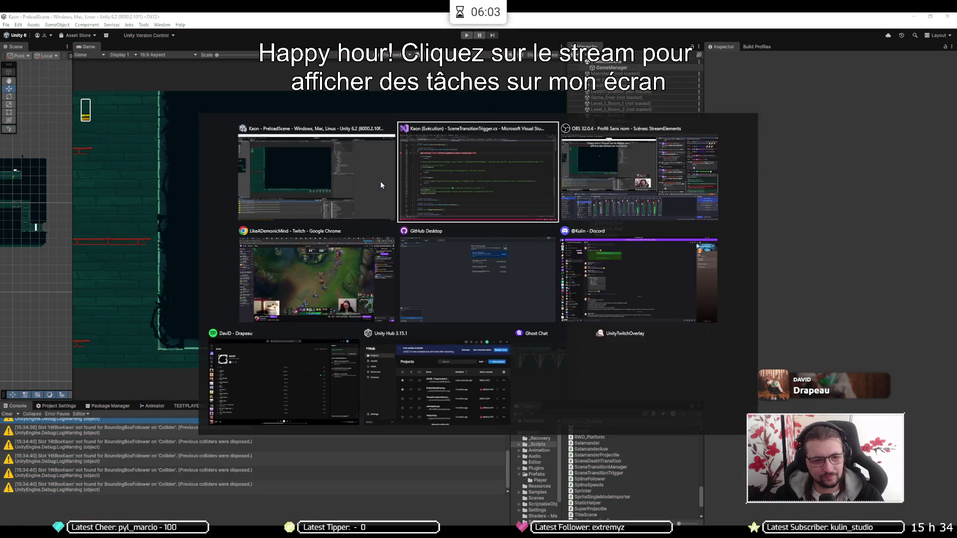
click(9, 127)
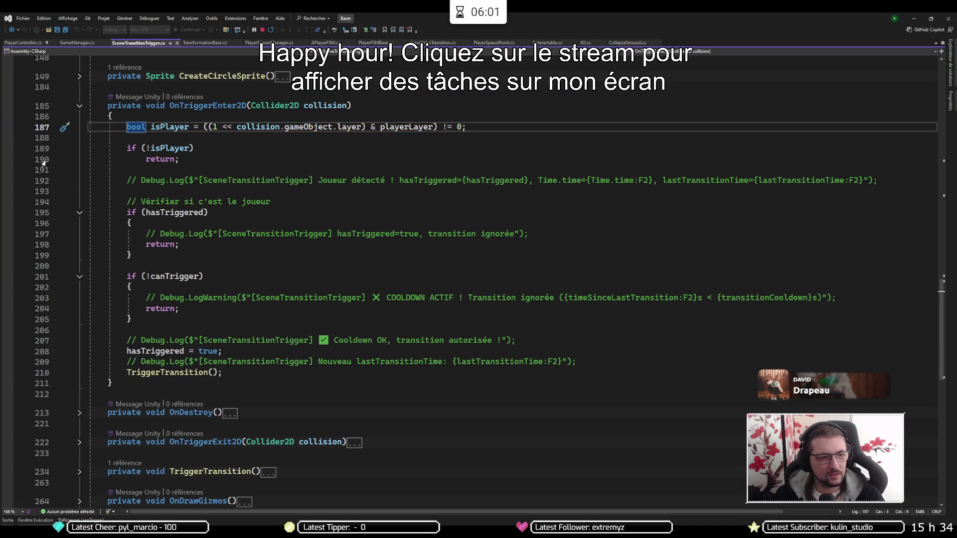
key(ctrl+minus)
key(ctrl+minus)
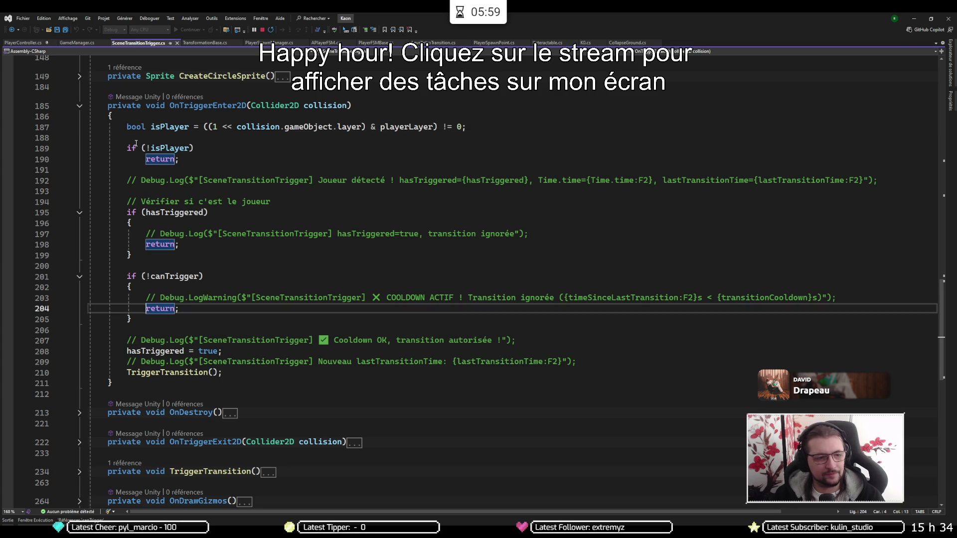
key(ctrl+shift+minus)
key(ctrl+minus)
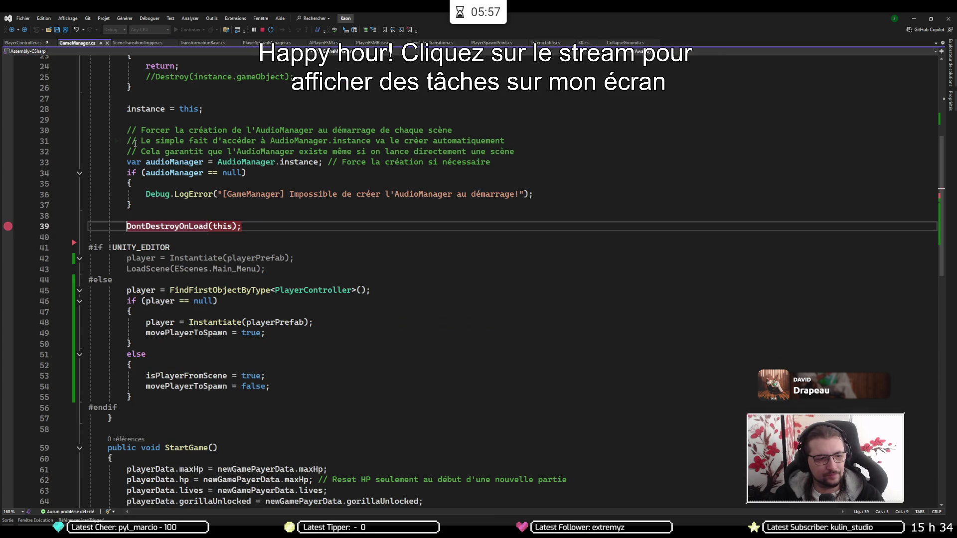
click(9, 227)
click(9, 226)
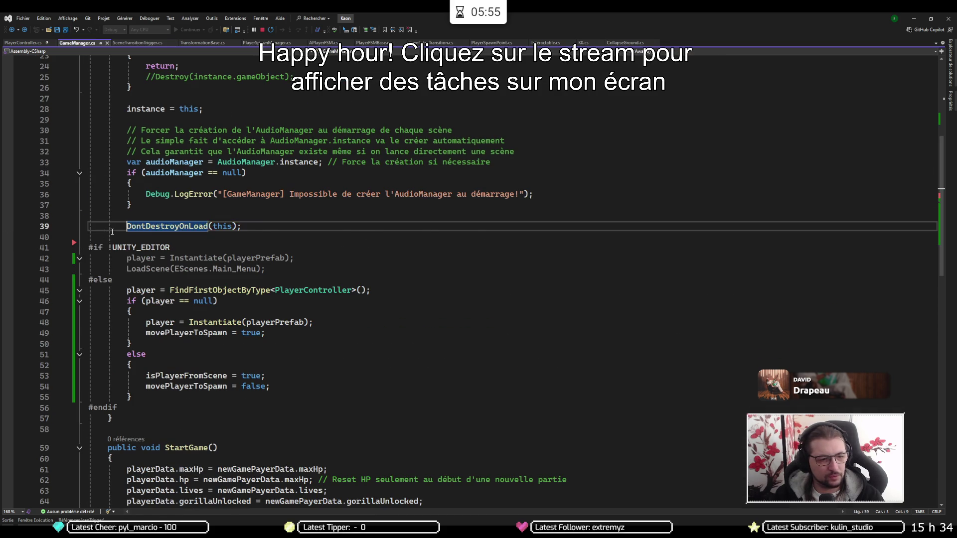
key(ctrl+minus)
key(ctrl+minus)
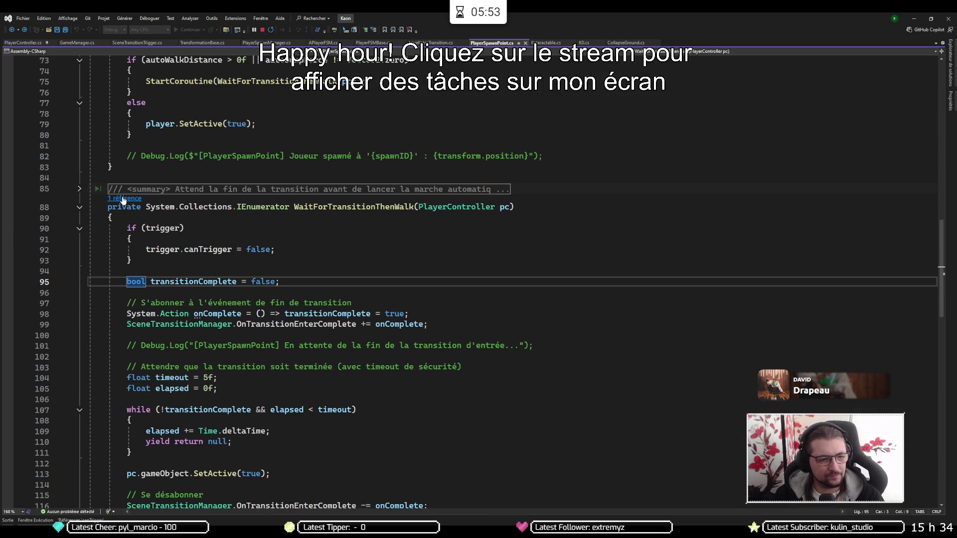
Step: Cut the isPlayerFromScene assignment and field declaration from GameManager.cs, save, and return to Unity
key(ctrl+shift+minus)
key(ctrl+minus)
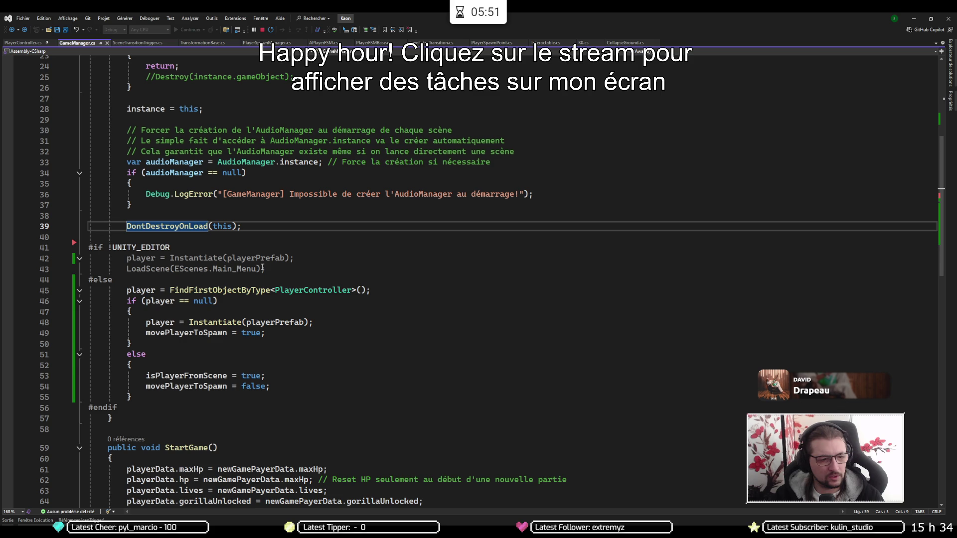
click(277, 369)
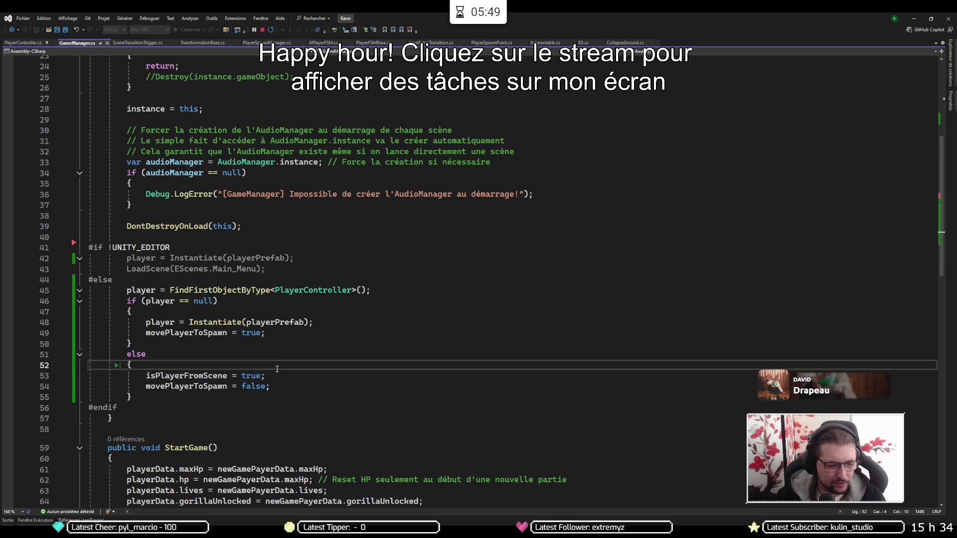
key(Down)
key(ctrl+x)
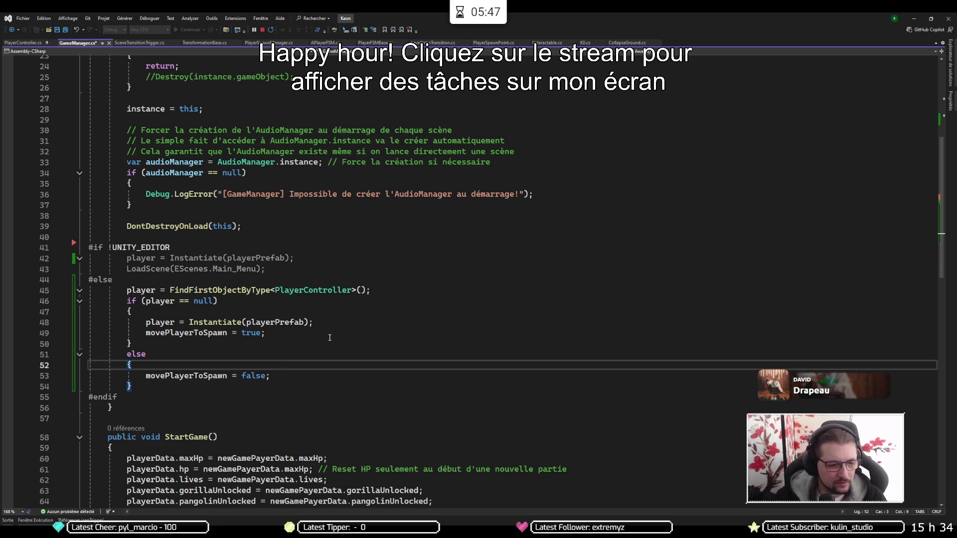
scroll(289, 324, up, 8)
click(268, 241)
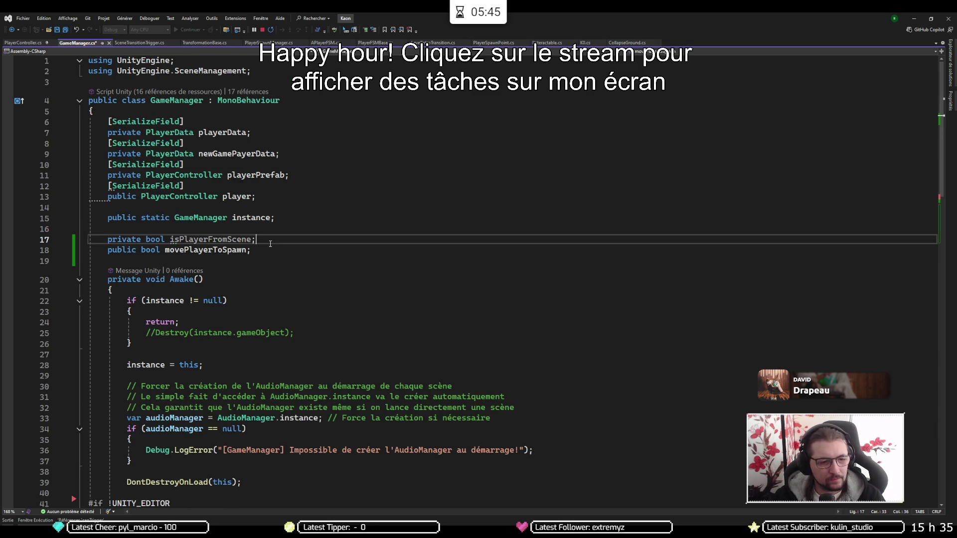
key(ctrl+x)
key(ctrl+s)
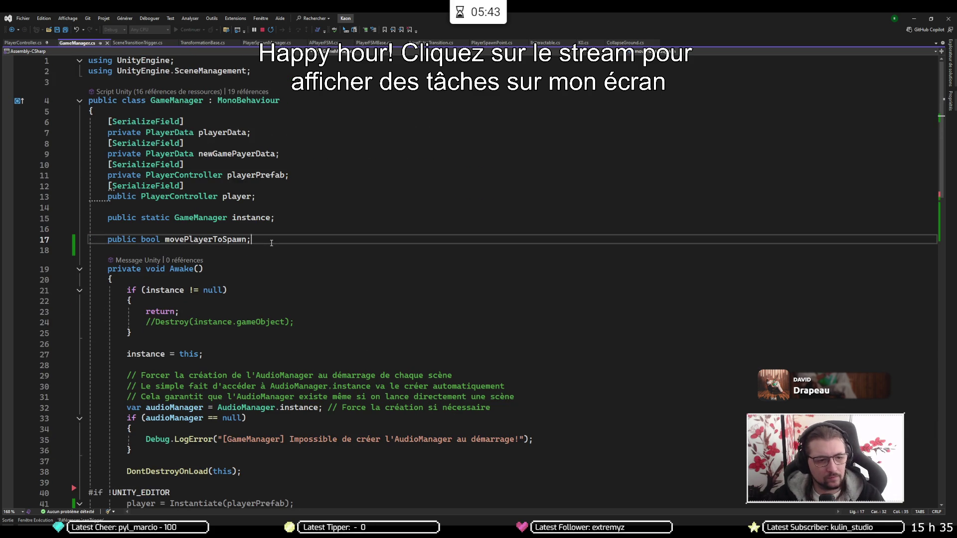
click(914, 18)
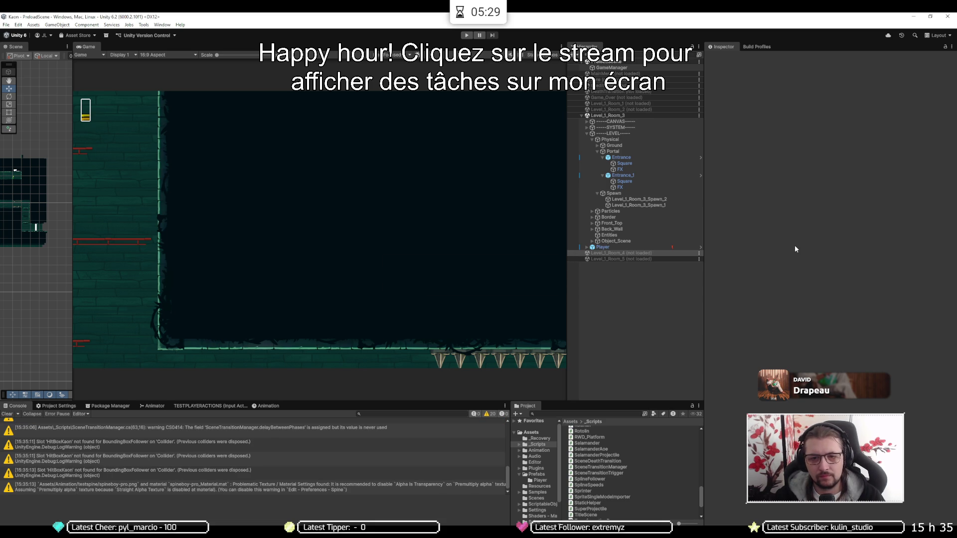
Step: Start Play mode from the Unity toolbar to run the game
click(466, 36)
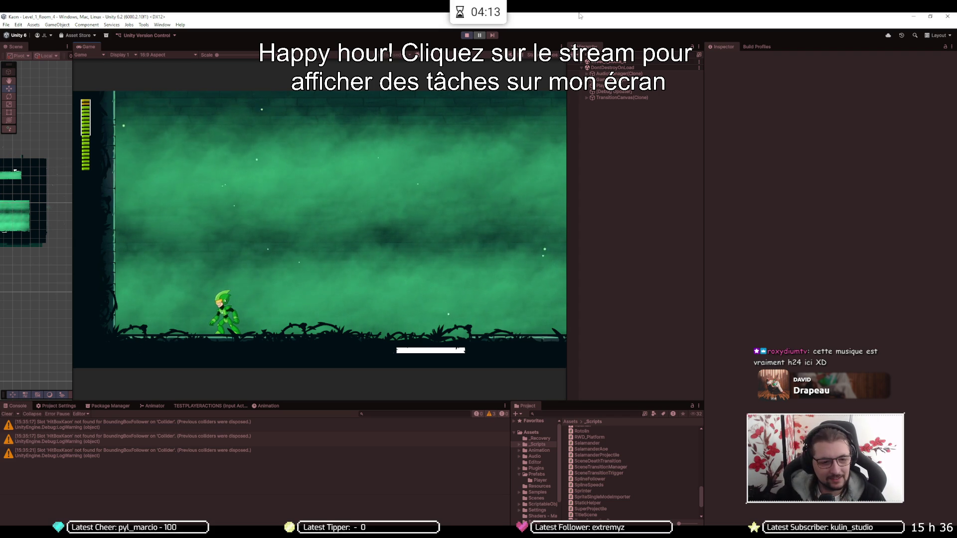
Step: Run the character right through the exit into the next room, then return to Visual Studio
key(d)
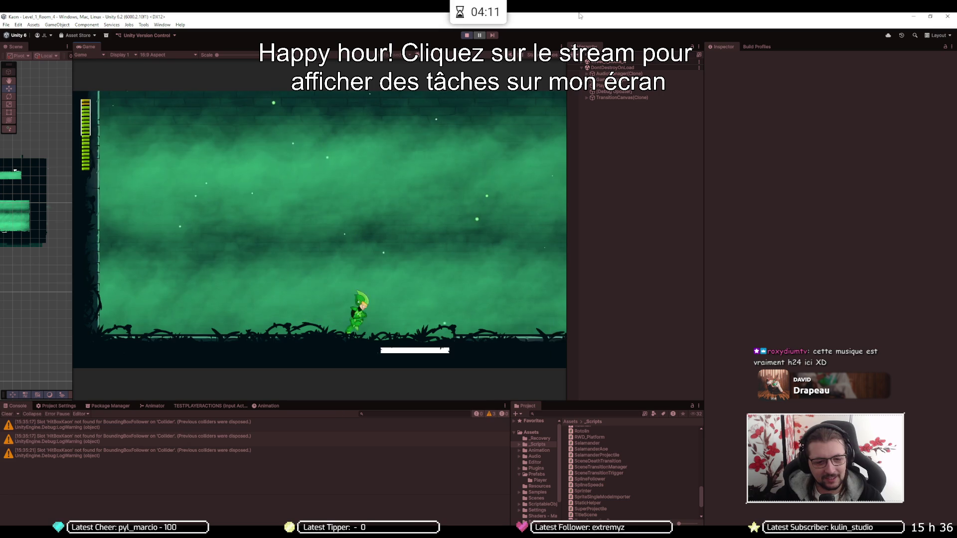
key(d)
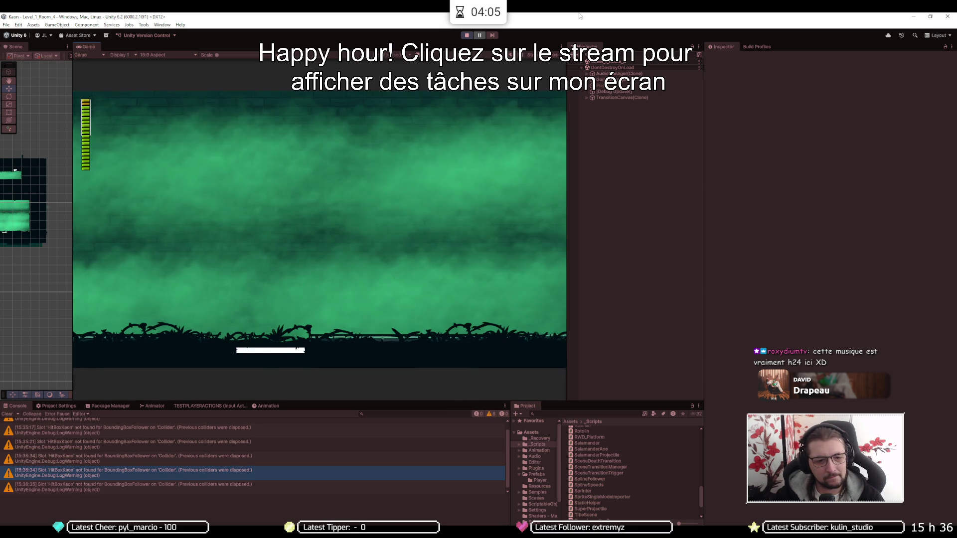
key(d)
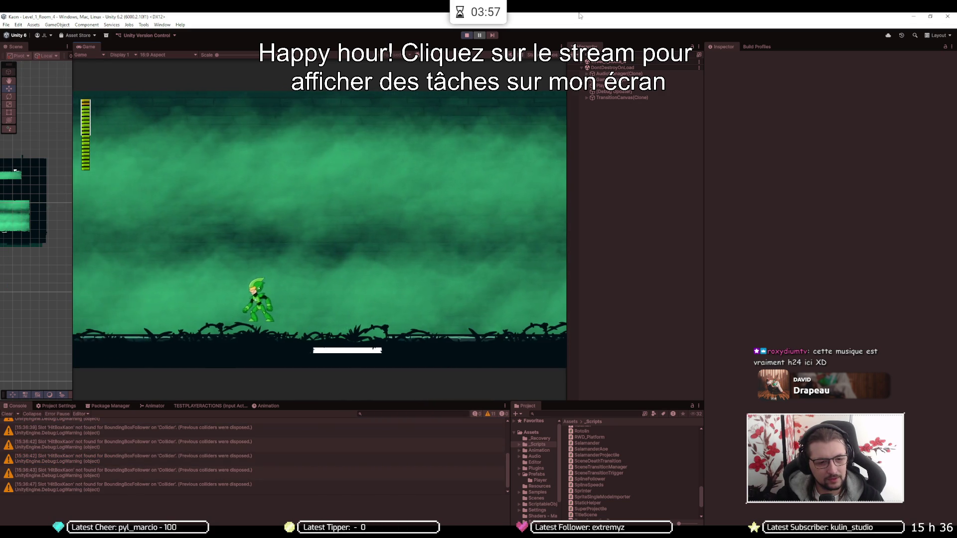
key(Right)
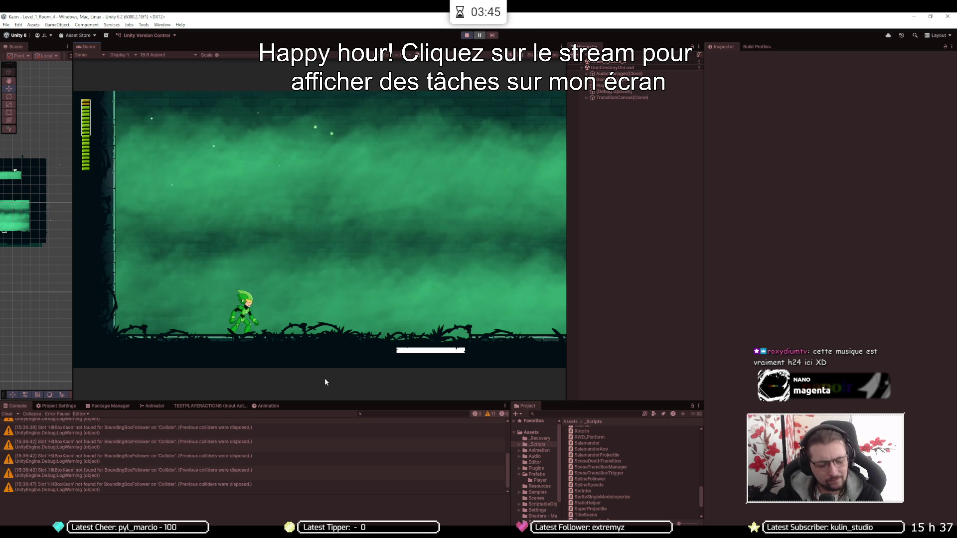
key(alt+Tab)
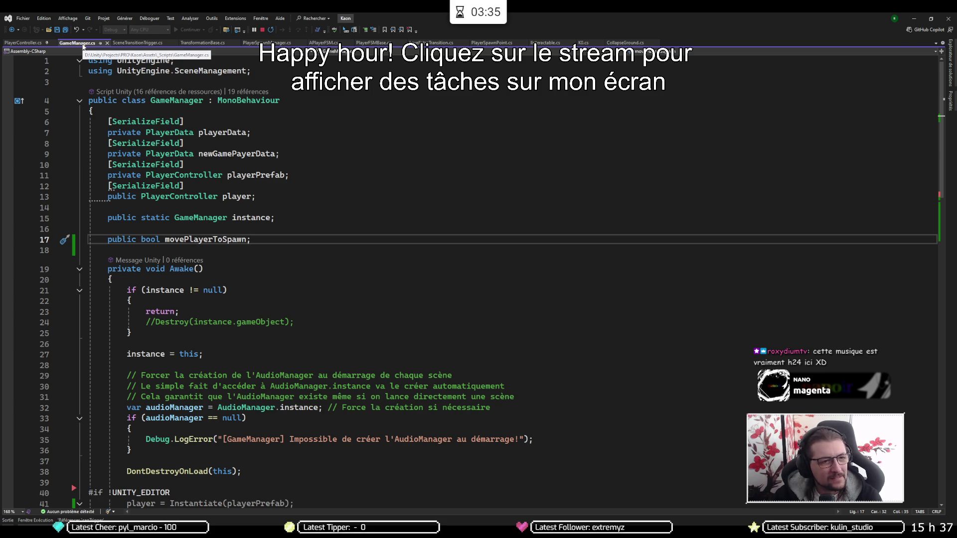
Step: Review SceneTransitionTrigger.cs, collapsing OnTriggerEnter2D, then bring up PlayerSpawnManager.cs and PlayerSpawnPoint.cs
click(139, 44)
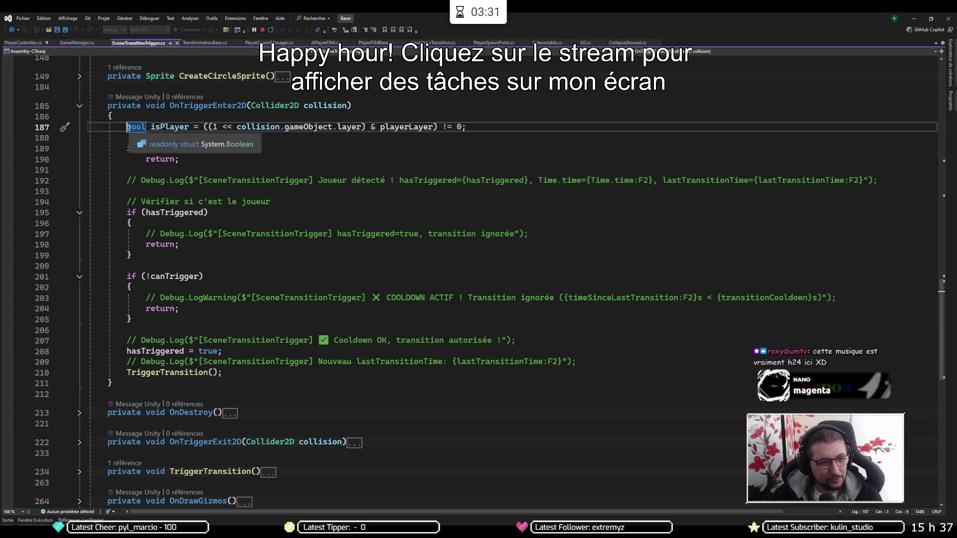
click(79, 107)
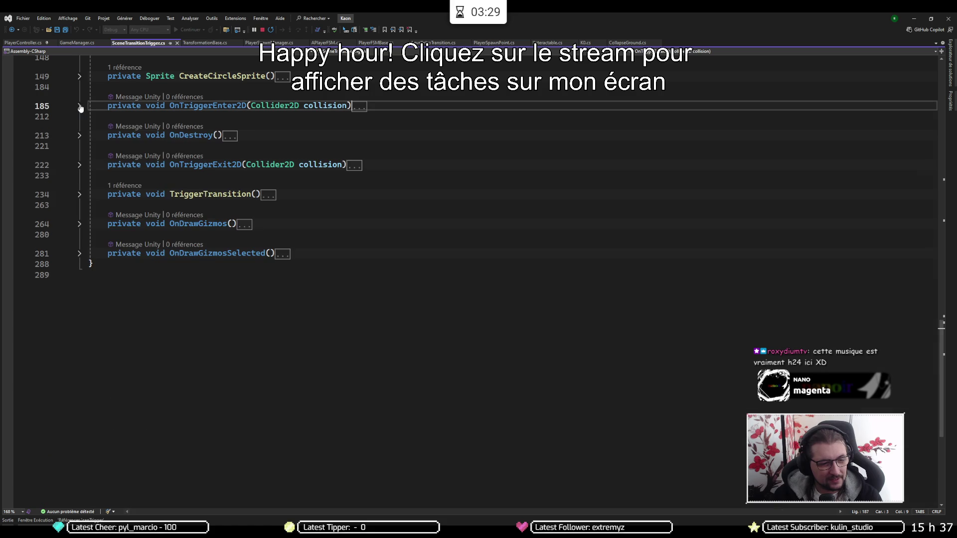
click(265, 43)
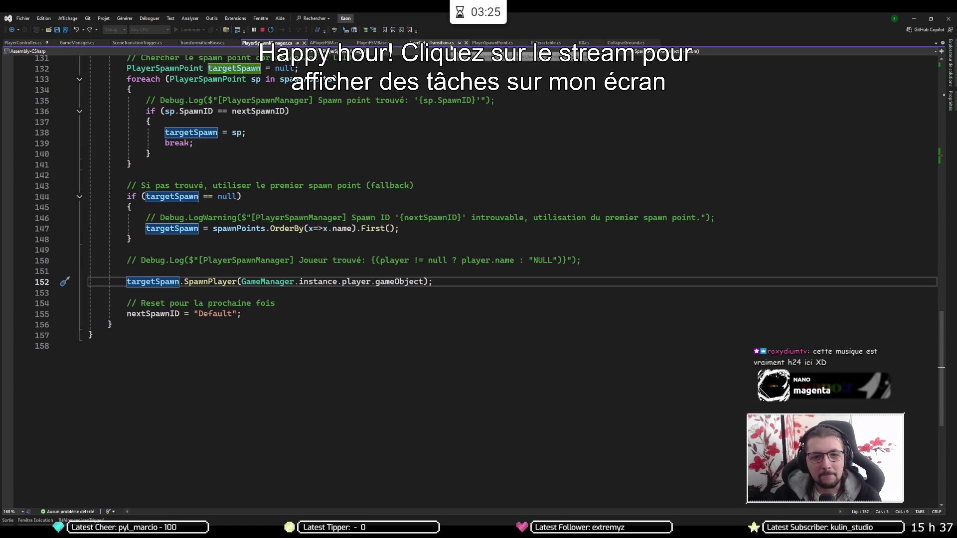
click(492, 43)
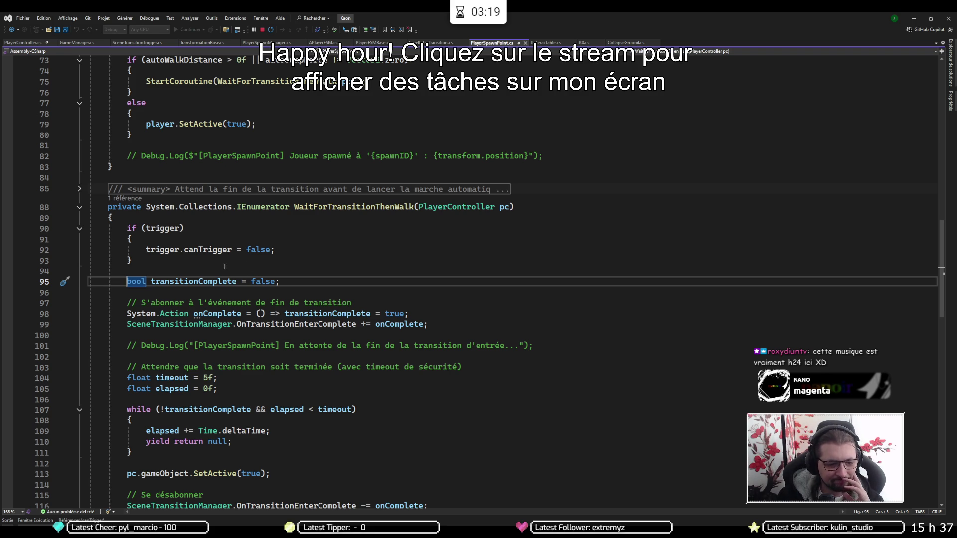
Step: Jump from line 127 to the AutoJumpInPlayer definition, expand its body, then switch to the browser
scroll(225, 272, down, 10)
click(329, 302)
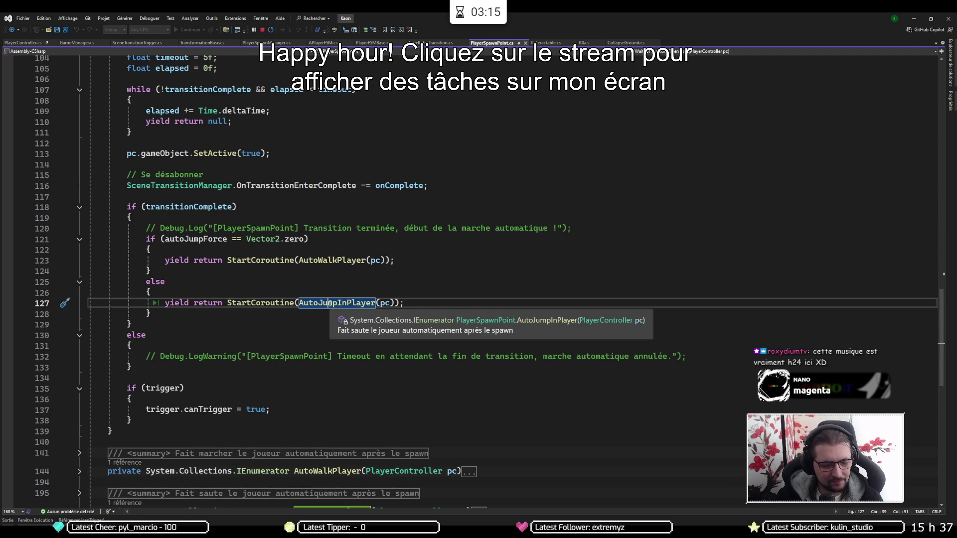
key(F12)
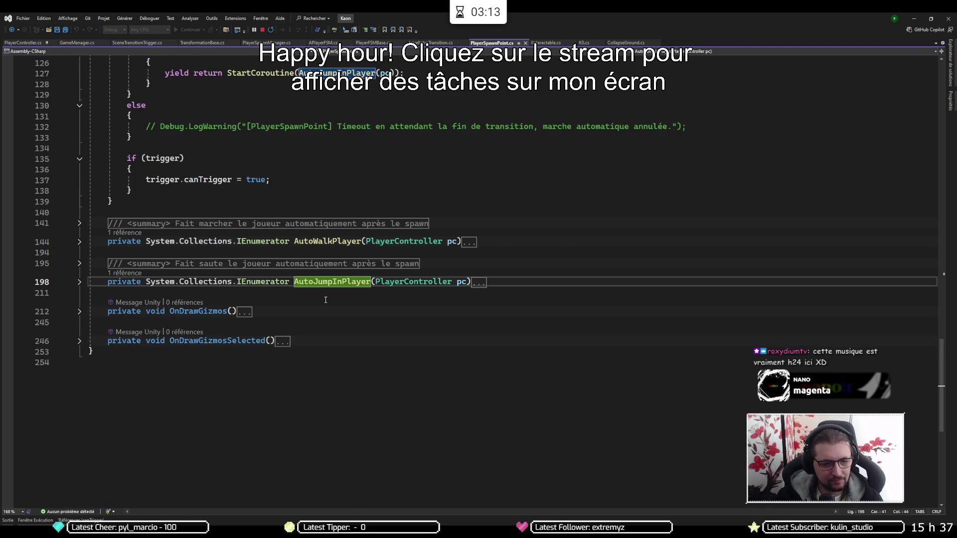
click(79, 282)
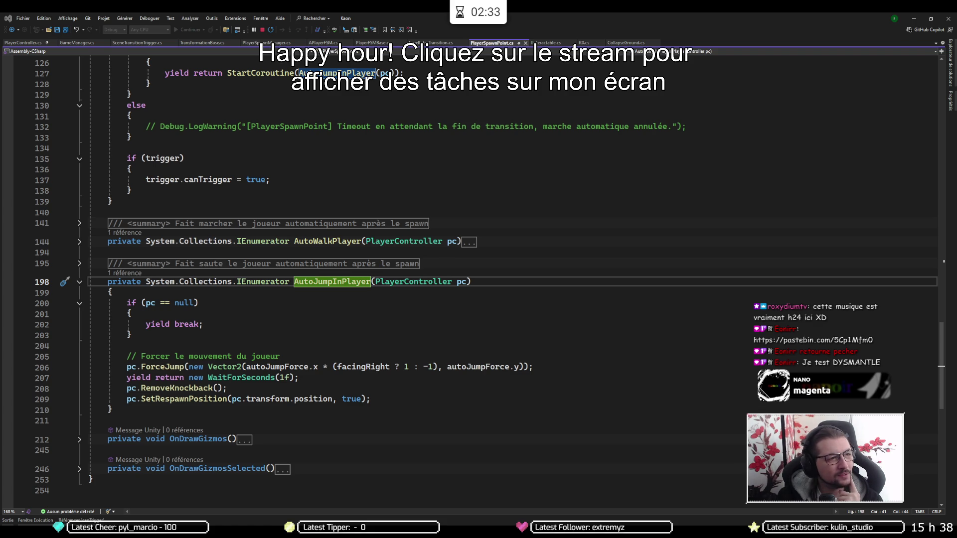
key(alt+Tab)
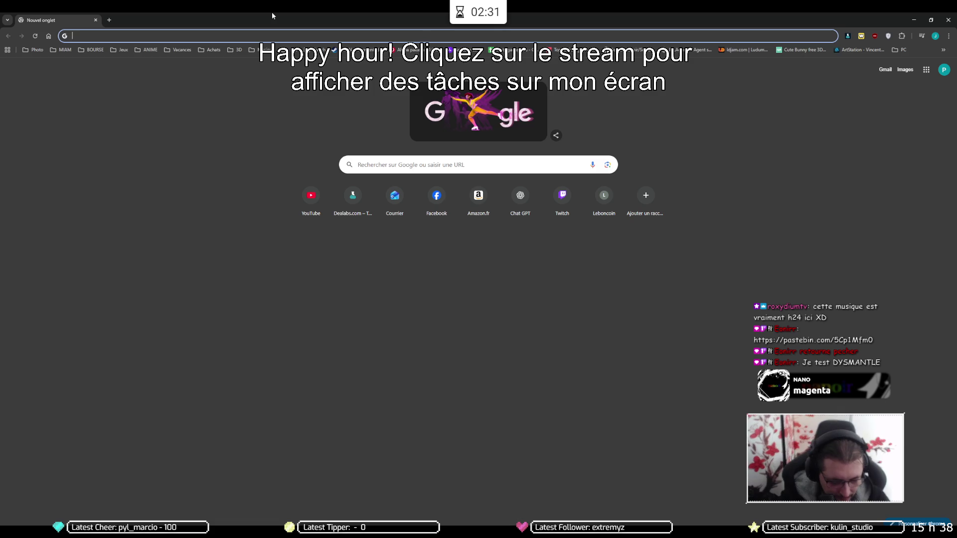
Step: Search Google for 'dysmatle' and open the 66%-off DYSMANTLE Steam store page
text(dysmatle)
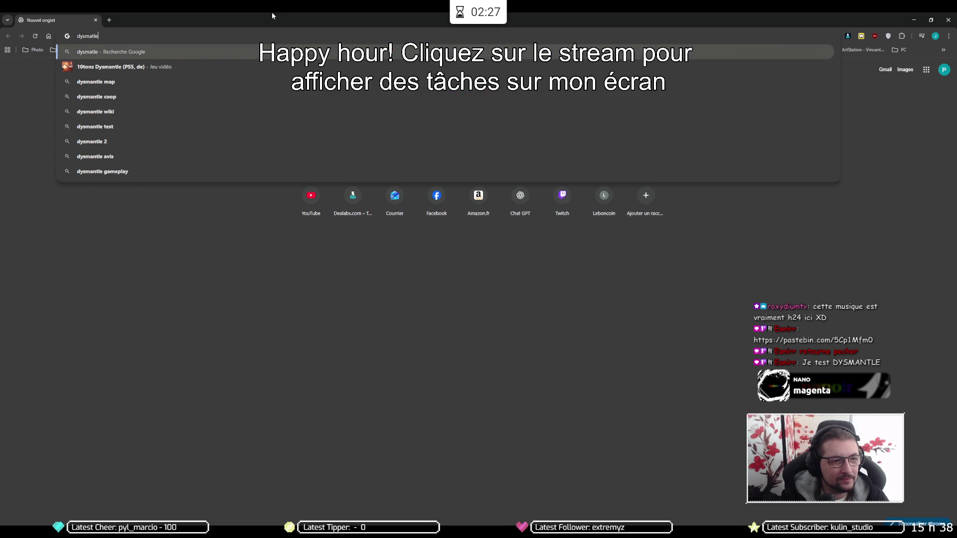
key(Return)
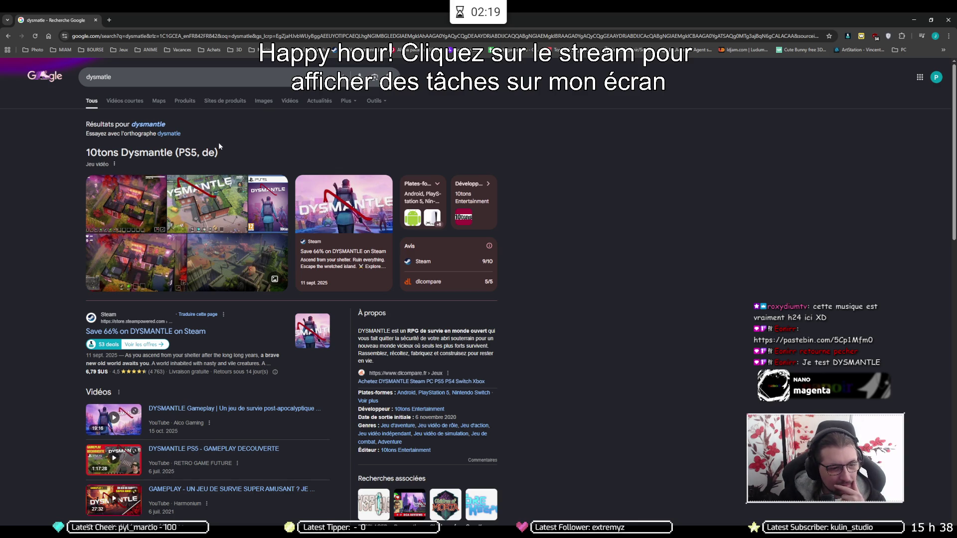
click(164, 332)
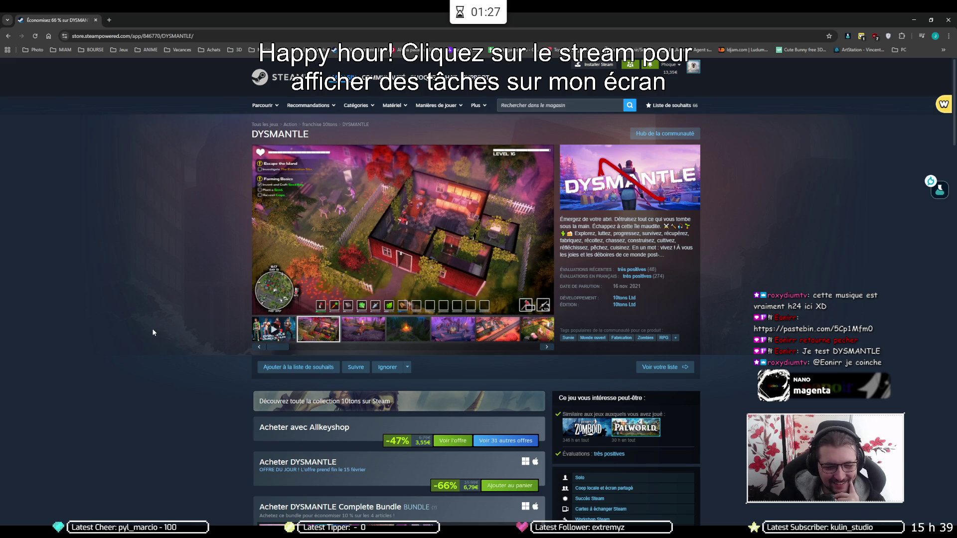
Step: Look over the DYSMANTLE page's bundle offers, return to the top, and open an empty tab
scroll(153, 331, down, 3)
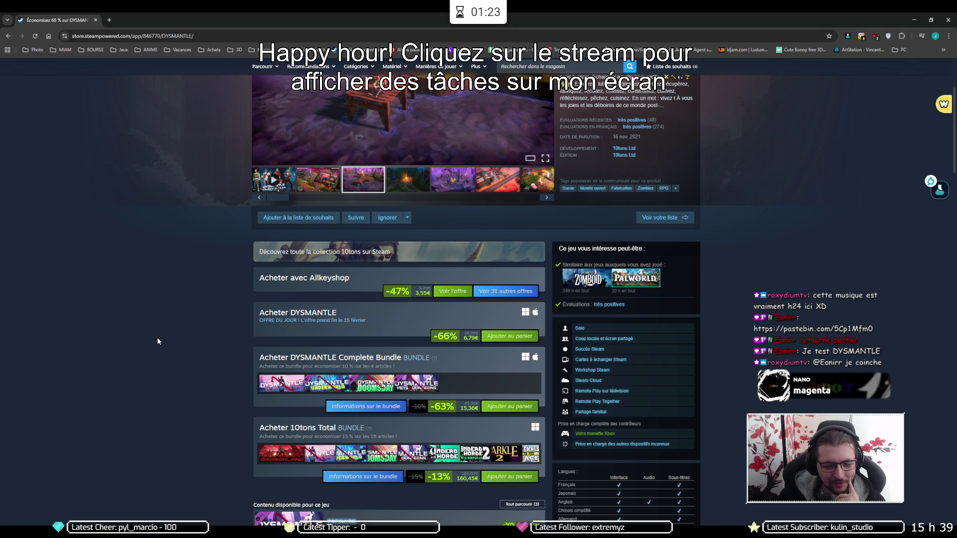
scroll(157, 338, up, 3)
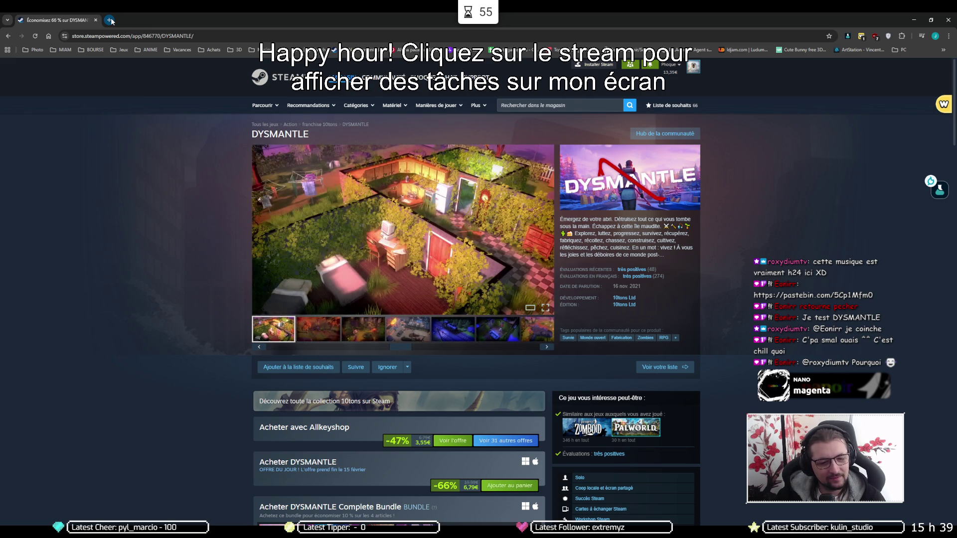
click(110, 21)
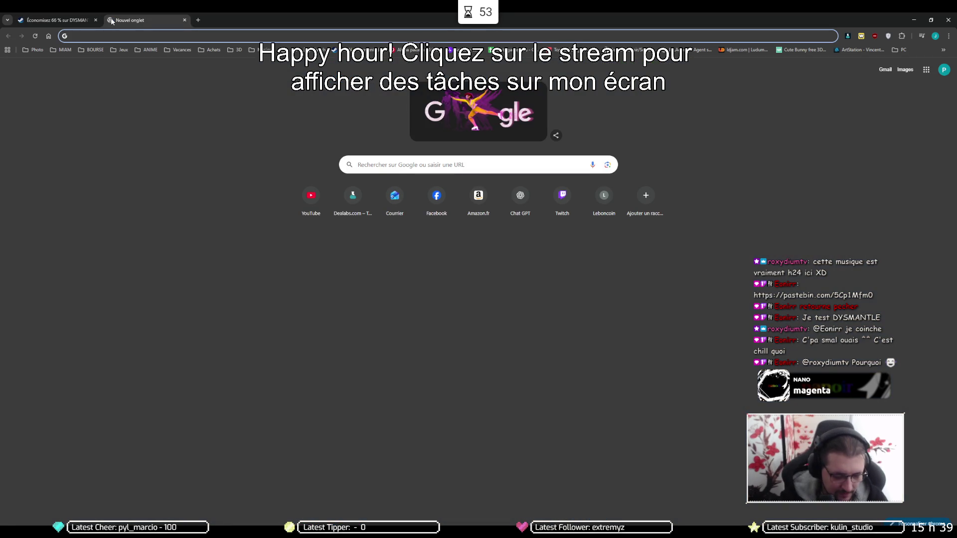
Step: Search 'dysmantle map' and open the DYSMANTLE Interactive Map v1.4.0 result
text(dysmantle mapp)
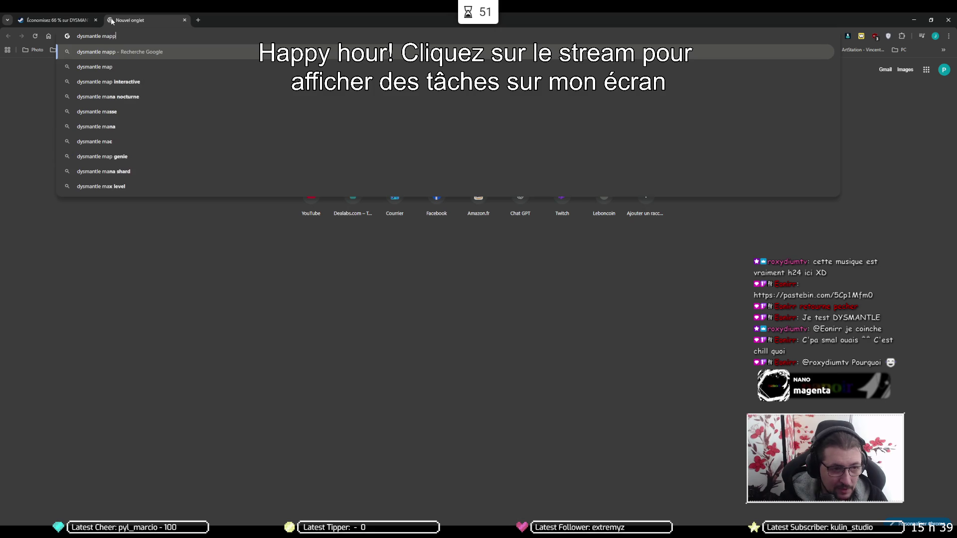
key(Down)
key(Return)
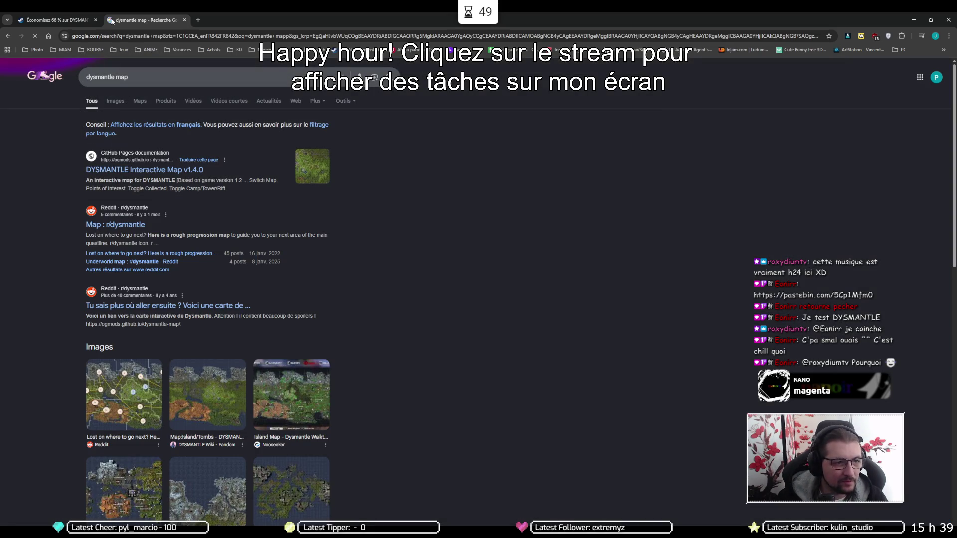
click(177, 170)
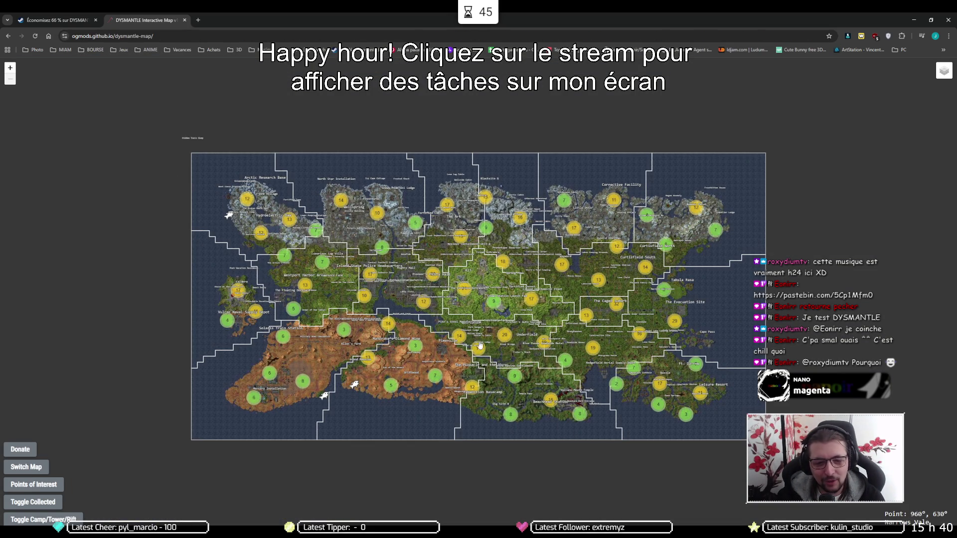
Step: Zoom and pan around the interactive map's southern, western and eastern areas, then close its tab
scroll(481, 344, up, 1)
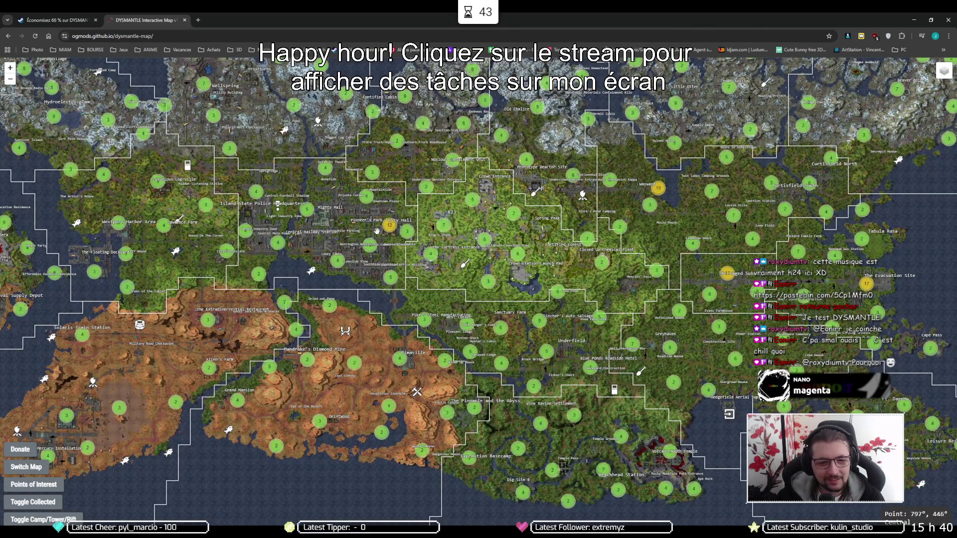
scroll(447, 353, down, 1)
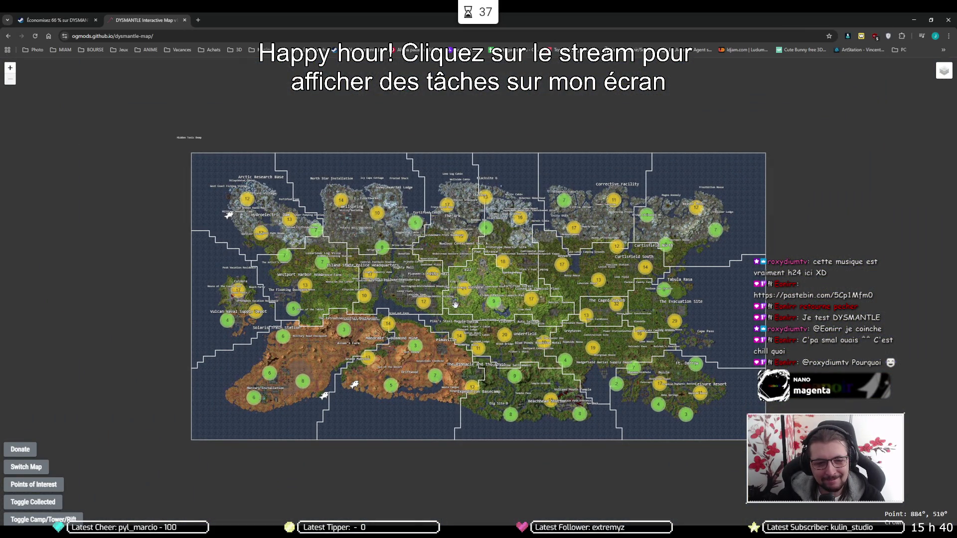
scroll(428, 286, up, 1)
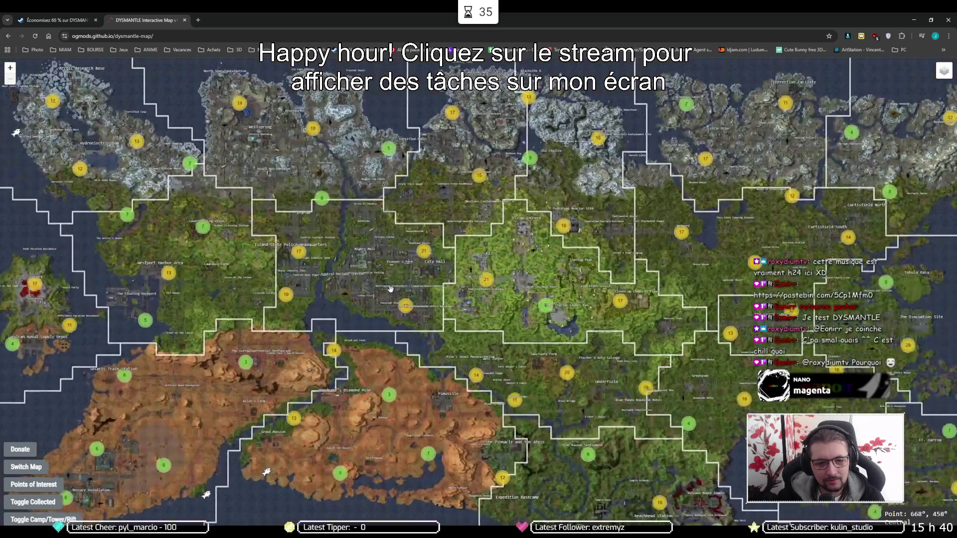
scroll(390, 289, up, 1)
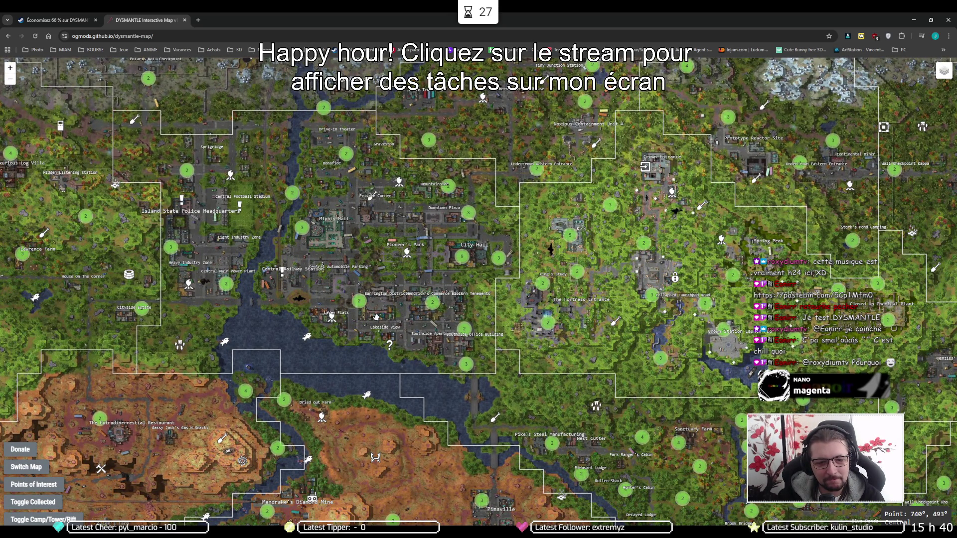
scroll(377, 317, down, 1)
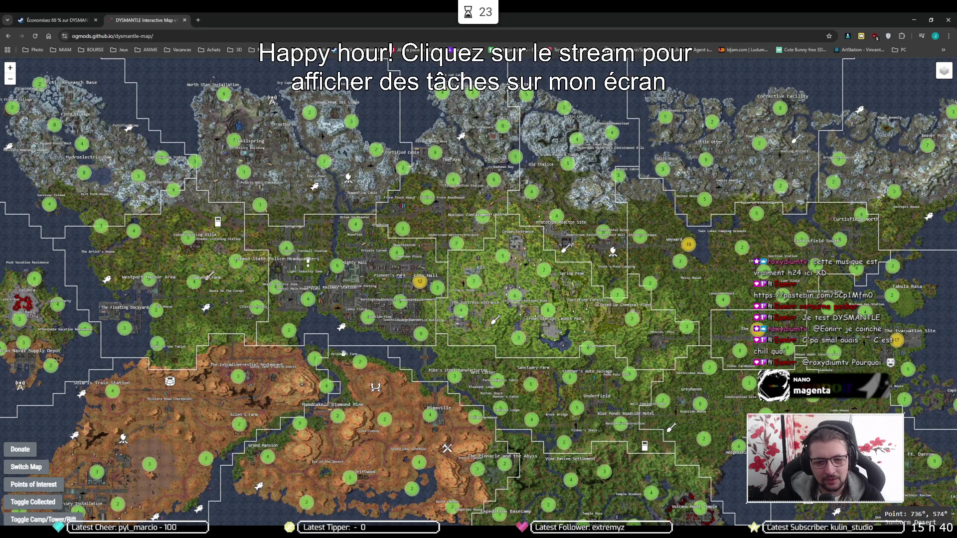
drag(549, 317, 439, 319)
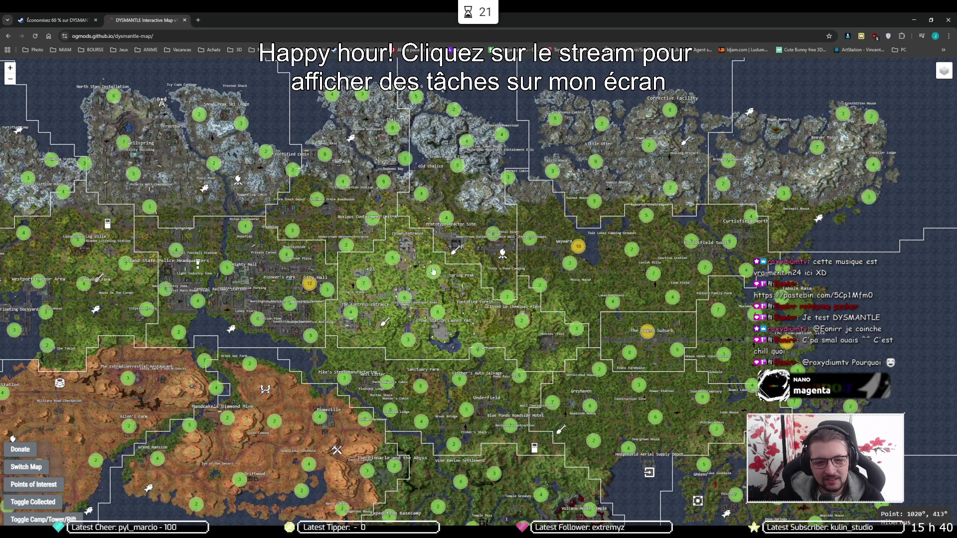
mouse_move(518, 373)
mouse_down()
mouse_move(503, 320)
mouse_move(438, 208)
mouse_up()
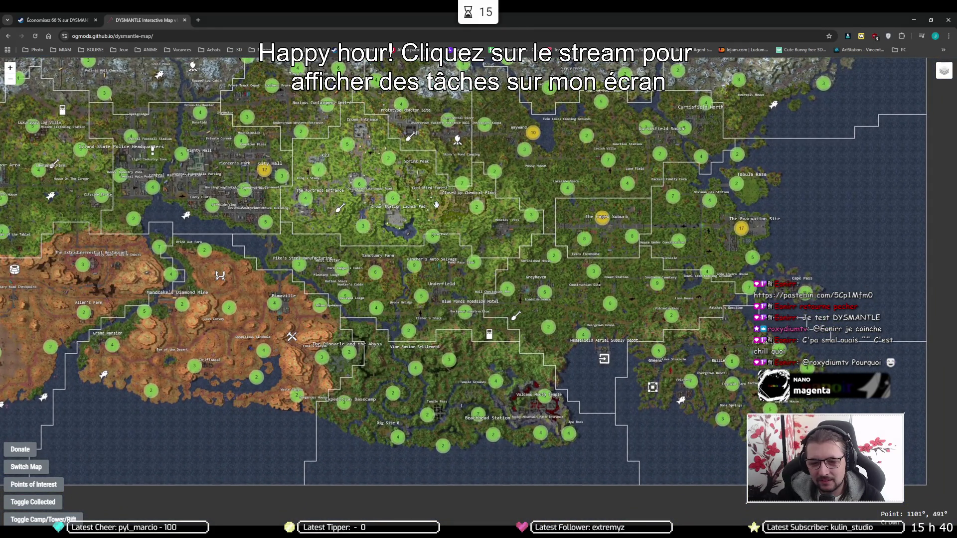
drag(329, 276, 360, 325)
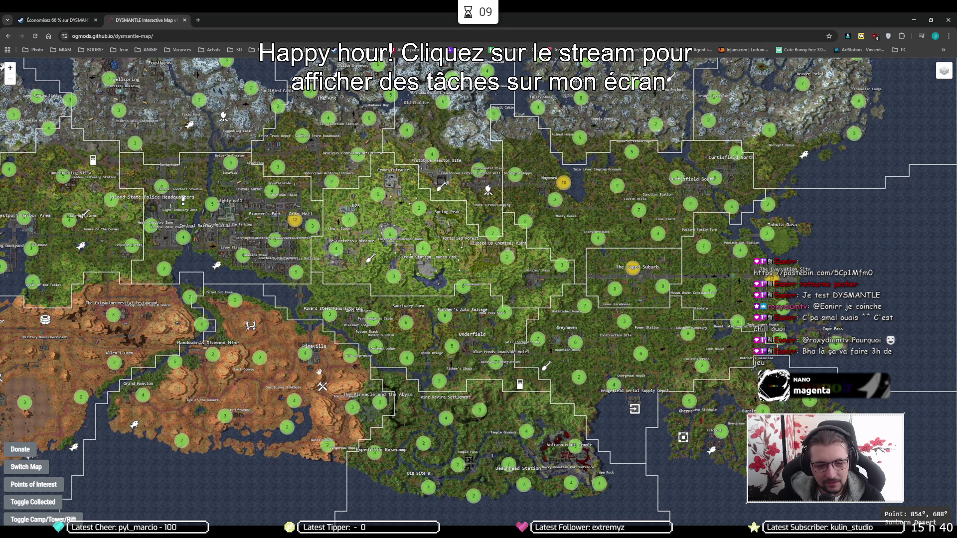
drag(221, 320, 320, 368)
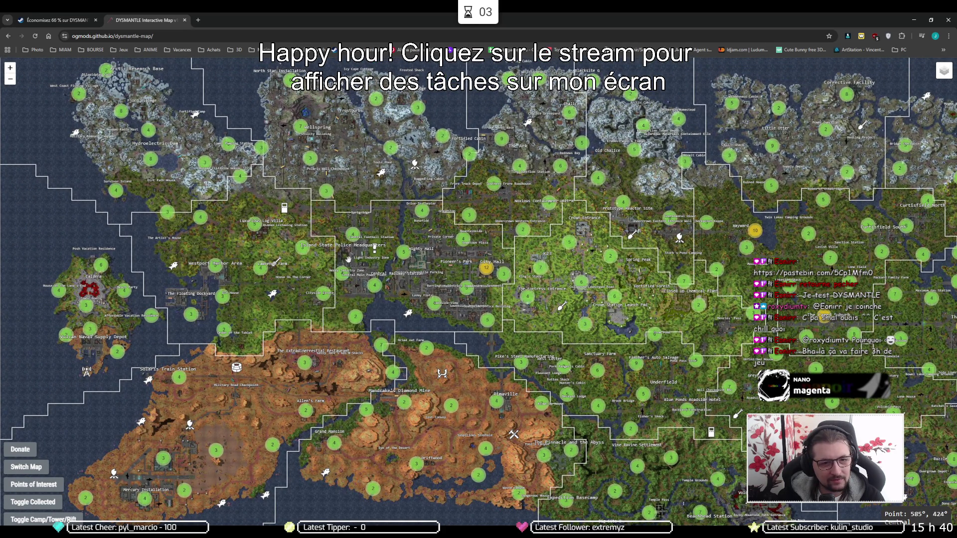
drag(437, 227, 266, 225)
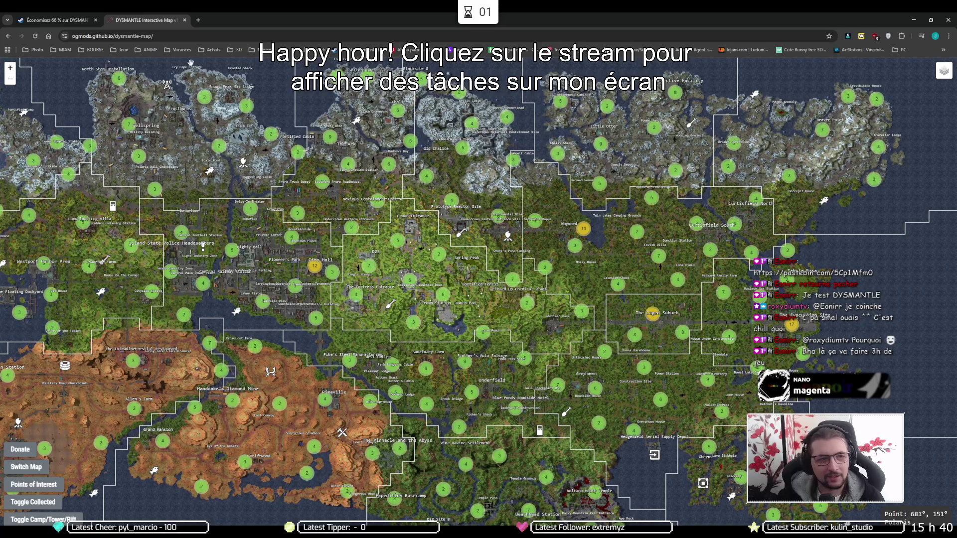
click(185, 20)
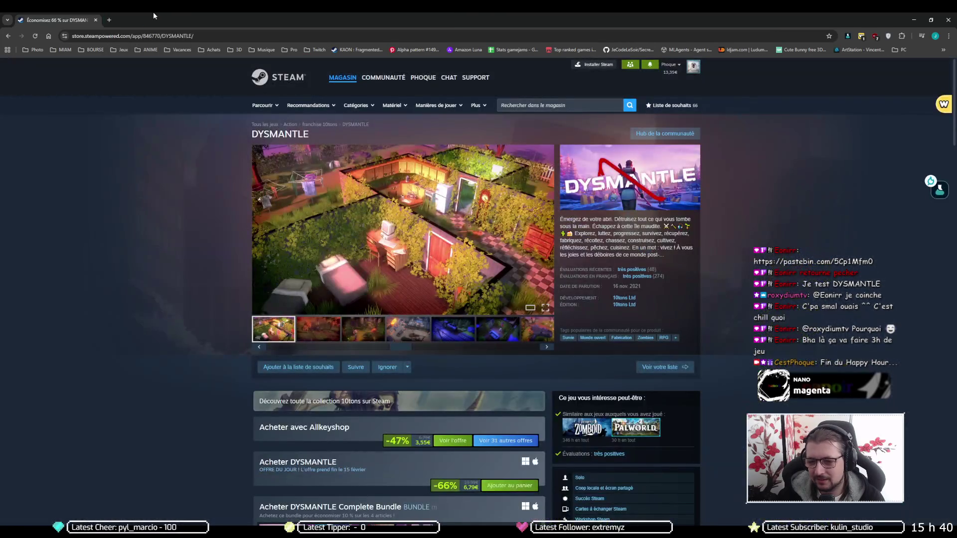